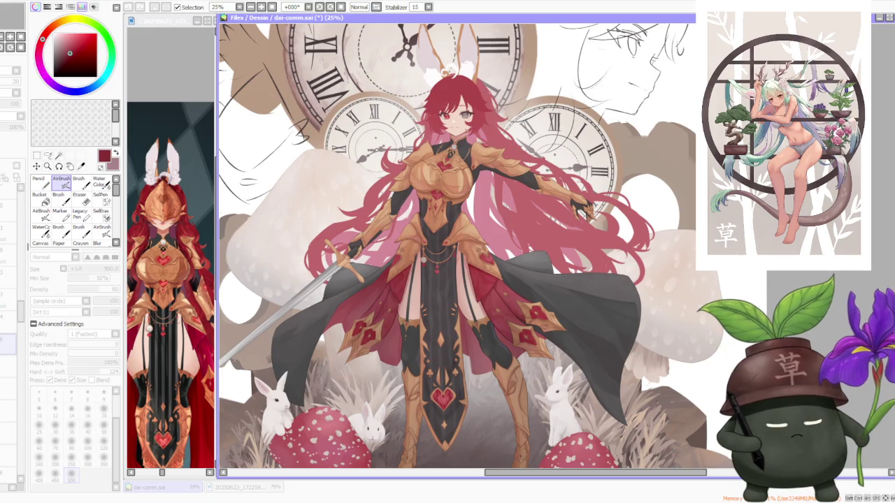
- Step through the Layer panel to find the gem-detail layer
{"action": "left_click", "coordinate": [8, 316]}
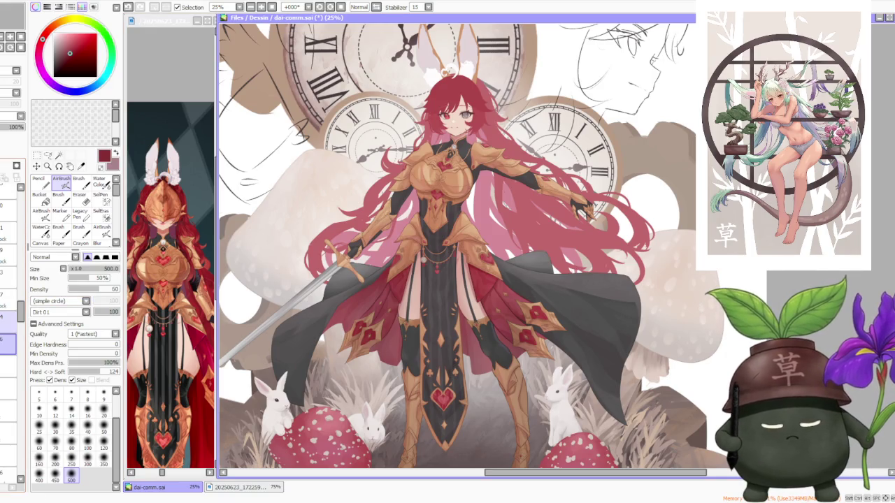
{"action": "mouse_move", "coordinate": [8, 316]}
{"action": "left_mouse_down"}
{"action": "mouse_move", "coordinate": [9, 254]}
{"action": "mouse_move", "coordinate": [8, 308]}
{"action": "mouse_move", "coordinate": [8, 265]}
{"action": "left_mouse_up"}
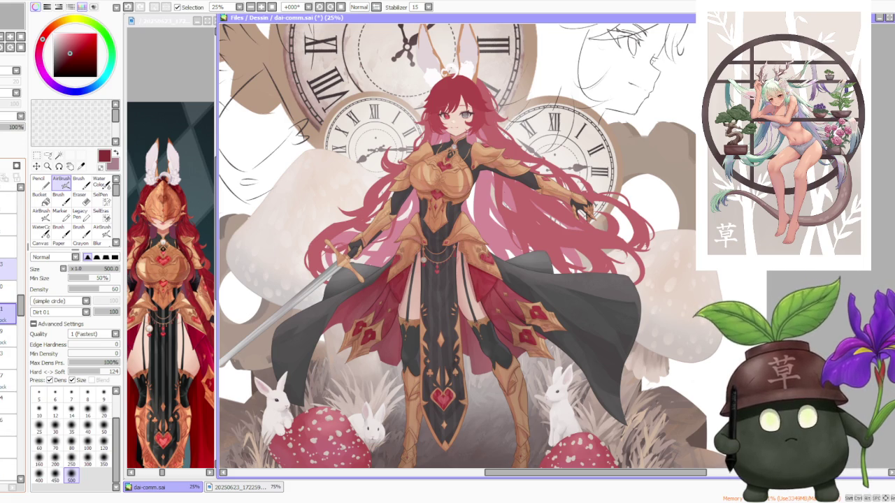
{"action": "left_click", "coordinate": [9, 287]}
{"action": "left_click_drag", "start_coordinate": [8, 286], "coordinate": [8, 376]}
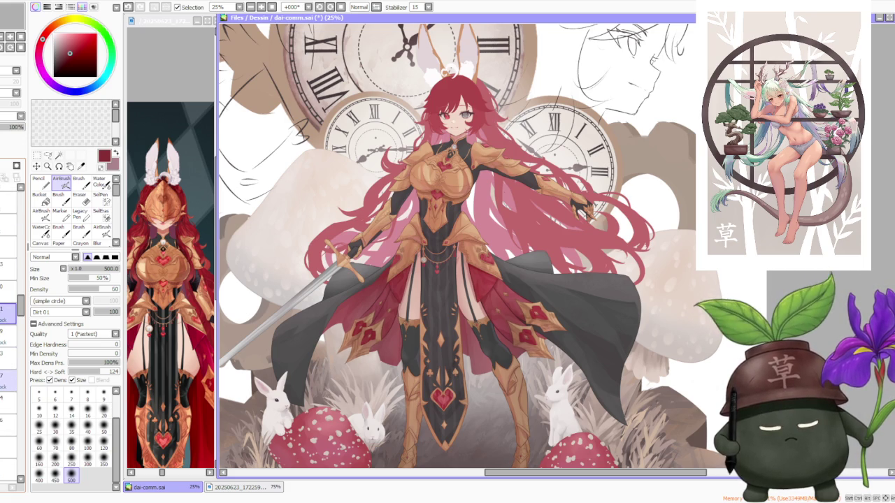
{"action": "left_click", "coordinate": [8, 397]}
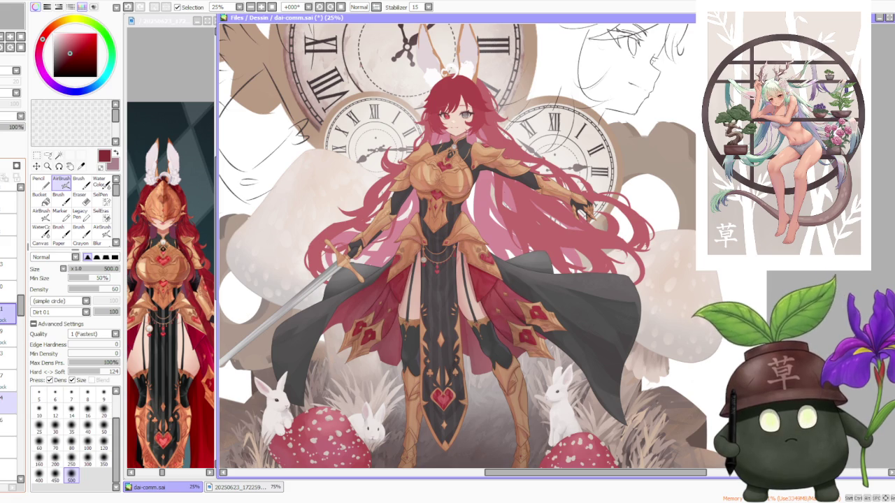
{"action": "left_click", "coordinate": [8, 376]}
{"action": "left_click", "coordinate": [9, 353]}
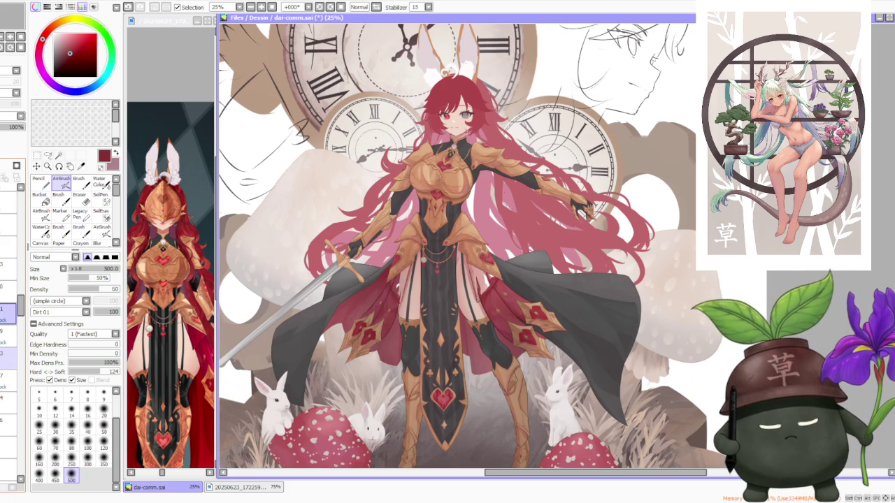
{"action": "left_click", "coordinate": [8, 356]}
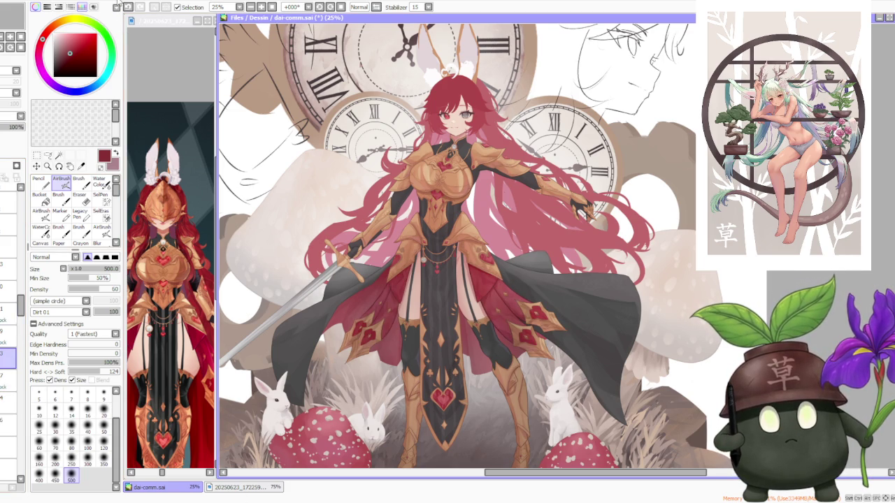
{"action": "left_click", "coordinate": [780, 279]}
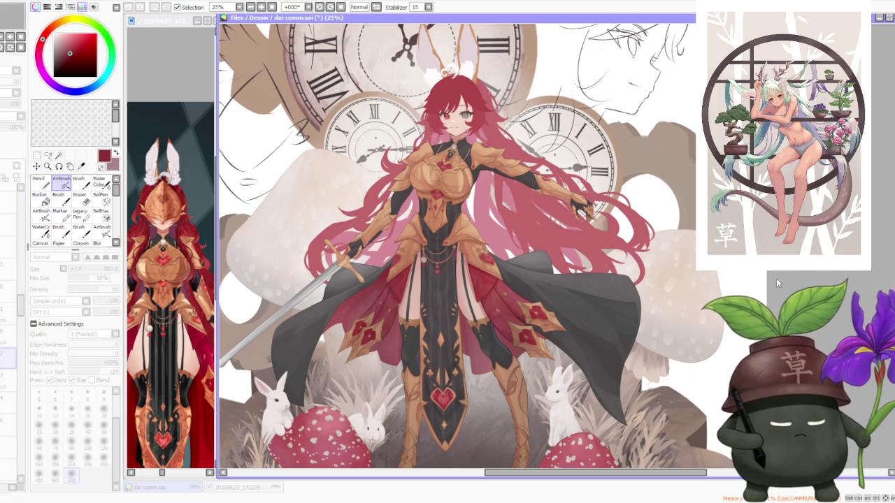
{"action": "left_click", "coordinate": [442, 283]}
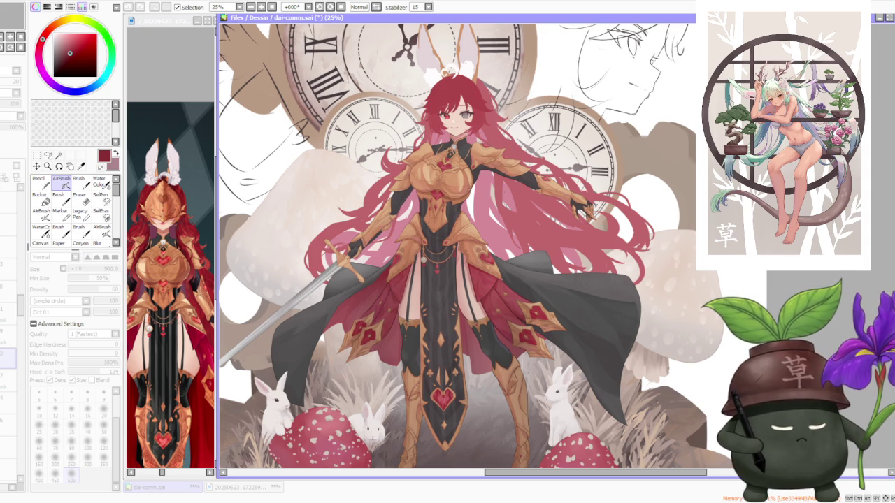
- Select the gem-detail layer and make the red gems show on the skirt panels
{"action": "scroll", "coordinate": [531, 244], "scroll_direction": "down", "scroll_amount": 2}
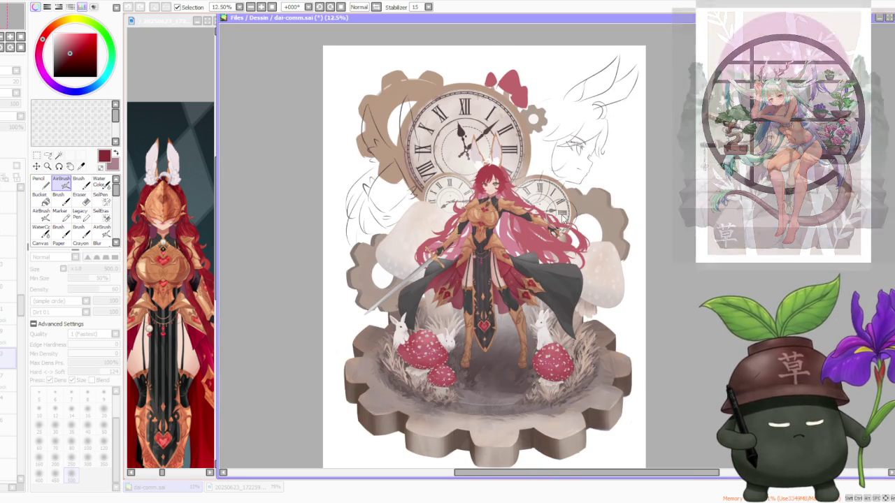
{"action": "scroll", "coordinate": [563, 219], "scroll_direction": "up", "scroll_amount": 1}
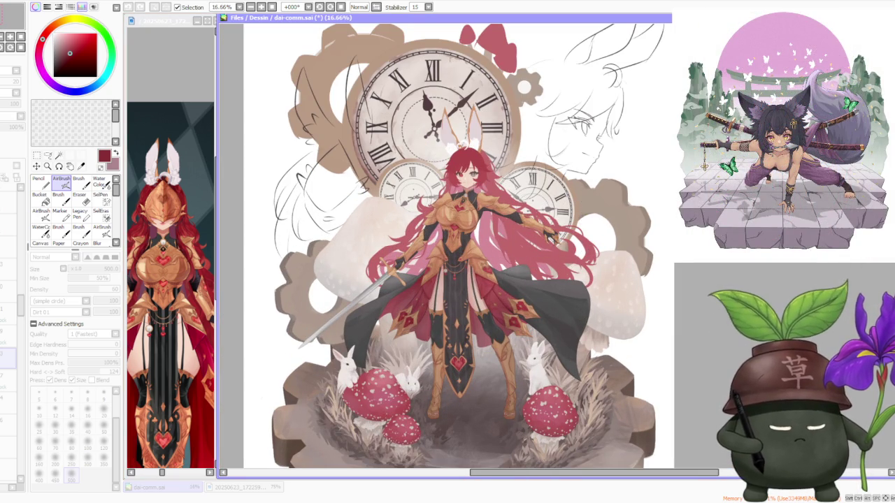
{"action": "scroll", "coordinate": [475, 276], "scroll_direction": "up", "scroll_amount": 3}
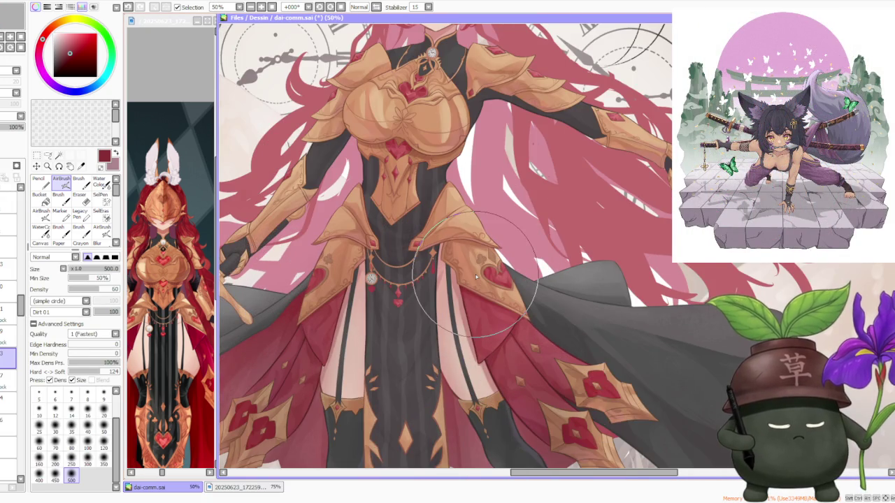
{"action": "scroll", "coordinate": [476, 277], "scroll_direction": "down", "scroll_amount": 2}
{"action": "scroll", "coordinate": [475, 277], "scroll_direction": "down", "scroll_amount": 1}
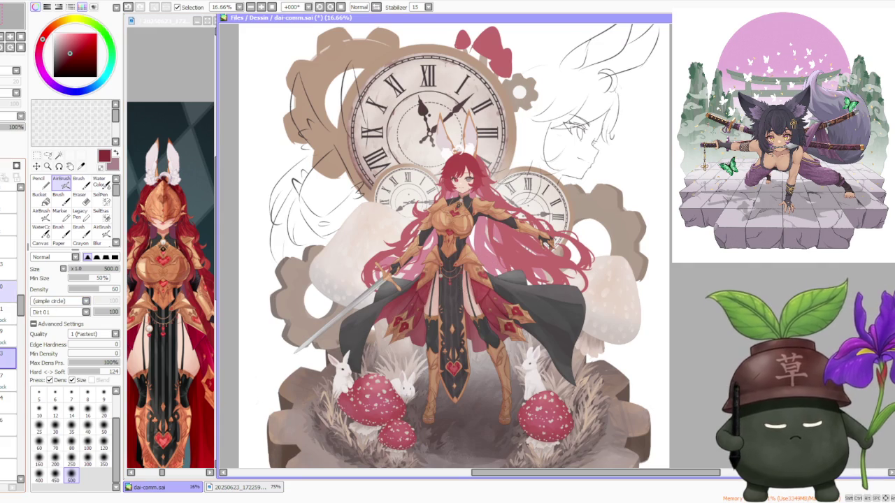
{"action": "left_click", "coordinate": [9, 292]}
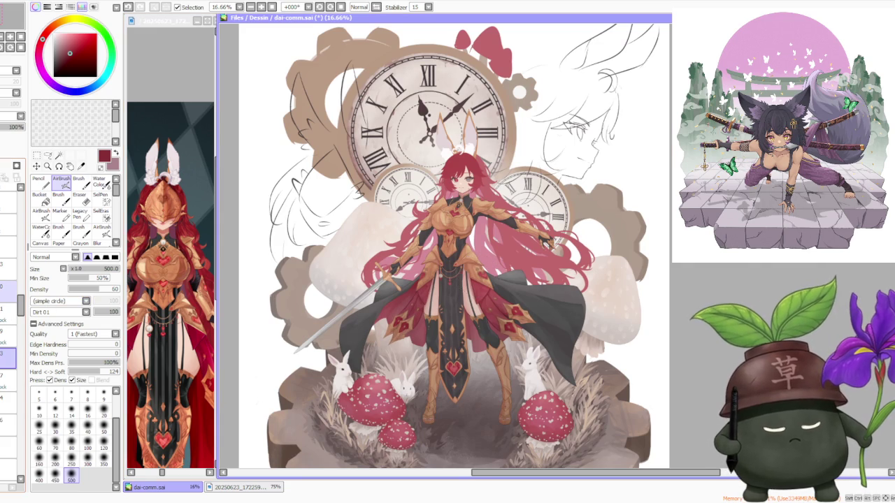
{"action": "left_click", "coordinate": [8, 314]}
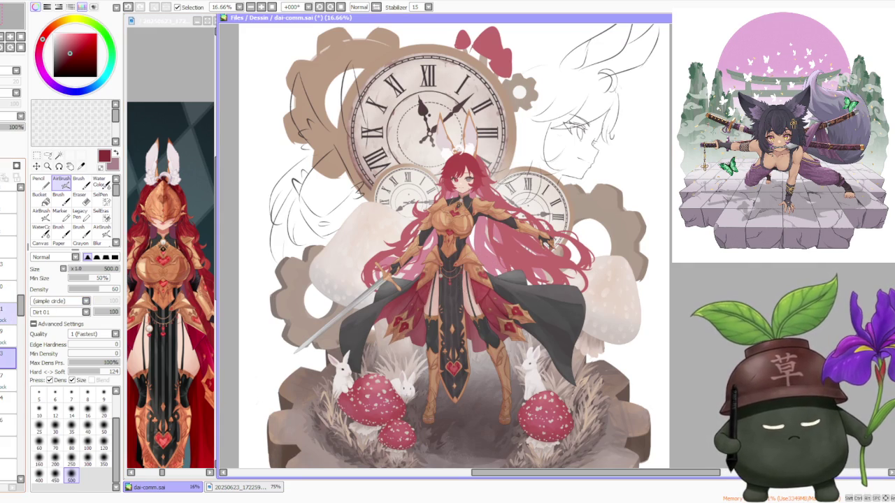
{"action": "left_click", "coordinate": [9, 337]}
{"action": "key", "text": "ctrl+z"}
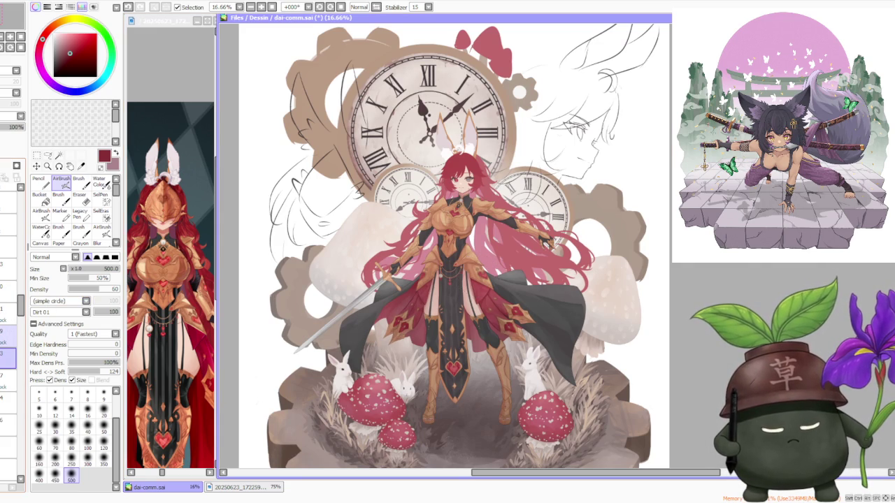
{"action": "left_click", "coordinate": [9, 339]}
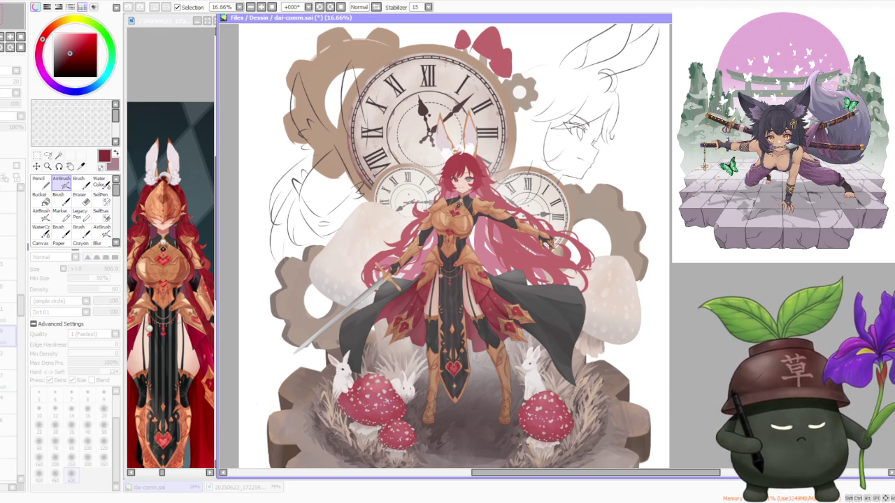
- Zoom in and out on the skirt to check the red gem details
{"action": "scroll", "coordinate": [458, 315], "scroll_direction": "up", "scroll_amount": 3}
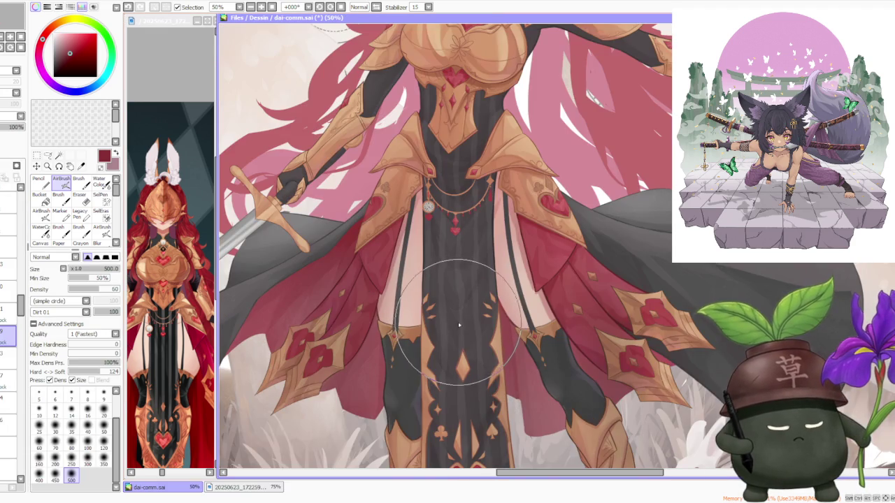
{"action": "scroll", "coordinate": [461, 326], "scroll_direction": "down", "scroll_amount": 2}
{"action": "scroll", "coordinate": [490, 293], "scroll_direction": "down", "scroll_amount": 2}
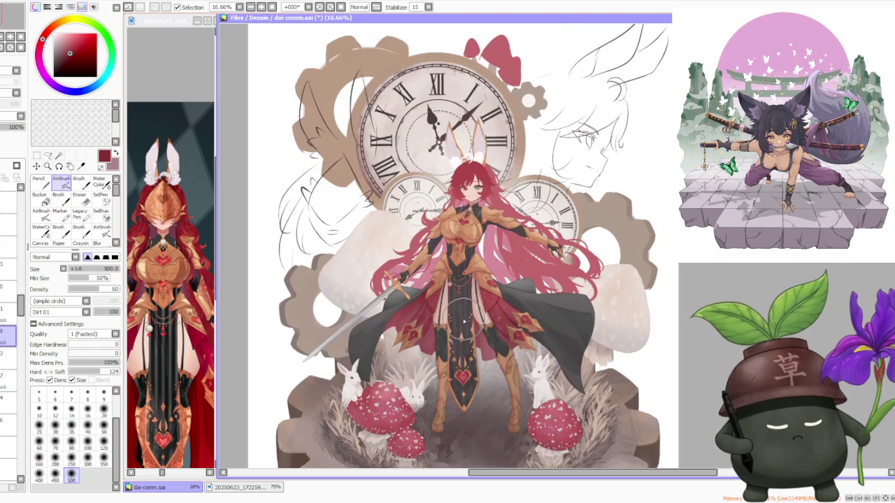
{"action": "scroll", "coordinate": [524, 270], "scroll_direction": "down", "scroll_amount": 1}
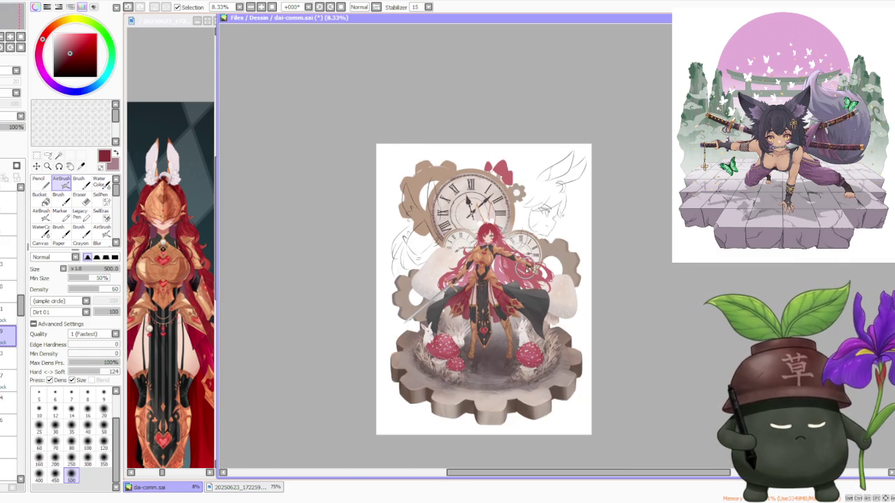
{"action": "scroll", "coordinate": [525, 270], "scroll_direction": "up", "scroll_amount": 2}
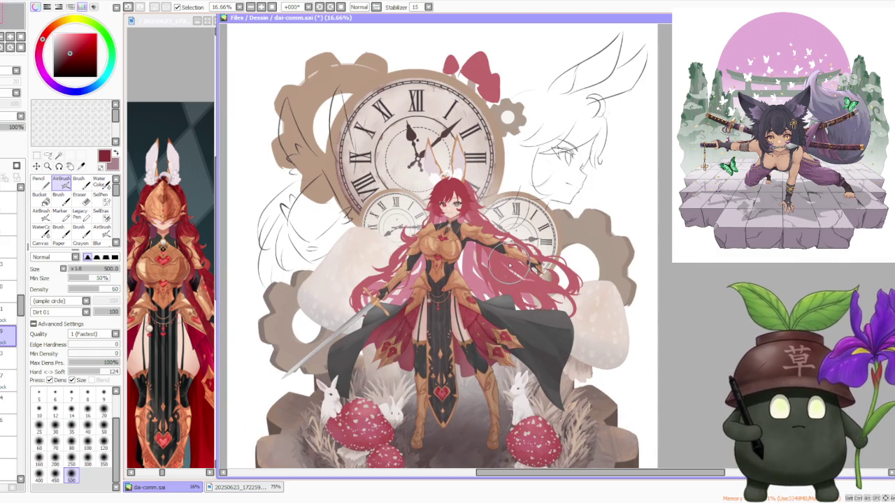
{"action": "scroll", "coordinate": [500, 252], "scroll_direction": "down", "scroll_amount": 1}
{"action": "scroll", "coordinate": [489, 242], "scroll_direction": "up", "scroll_amount": 2}
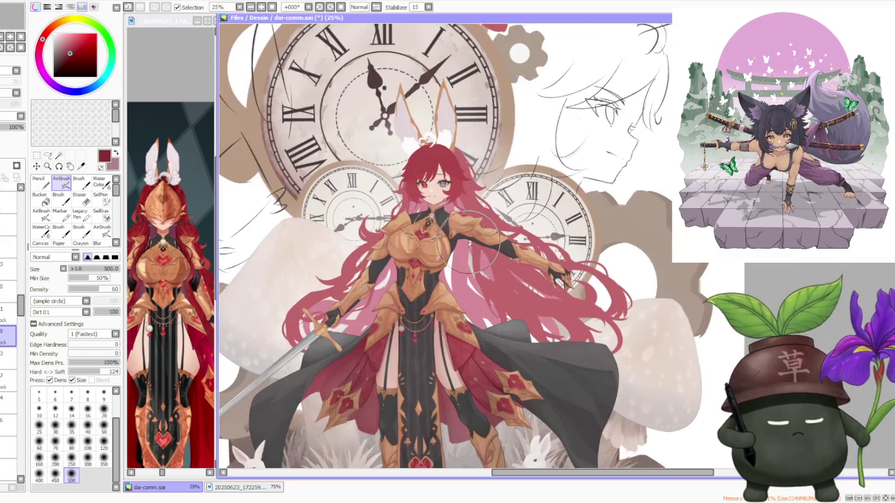
{"action": "scroll", "coordinate": [469, 242], "scroll_direction": "up", "scroll_amount": 1}
{"action": "scroll", "coordinate": [475, 244], "scroll_direction": "down", "scroll_amount": 1}
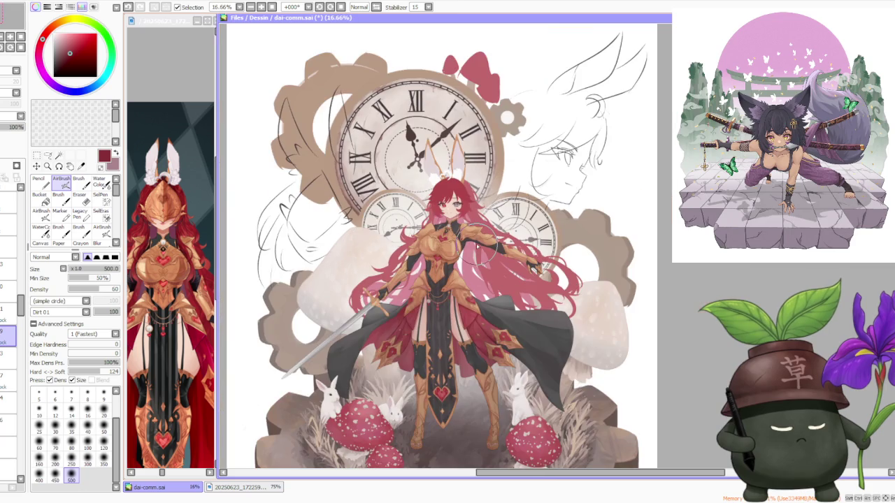
{"action": "scroll", "coordinate": [481, 245], "scroll_direction": "down", "scroll_amount": 2}
{"action": "scroll", "coordinate": [481, 245], "scroll_direction": "up", "scroll_amount": 2}
{"action": "scroll", "coordinate": [481, 245], "scroll_direction": "down", "scroll_amount": 2}
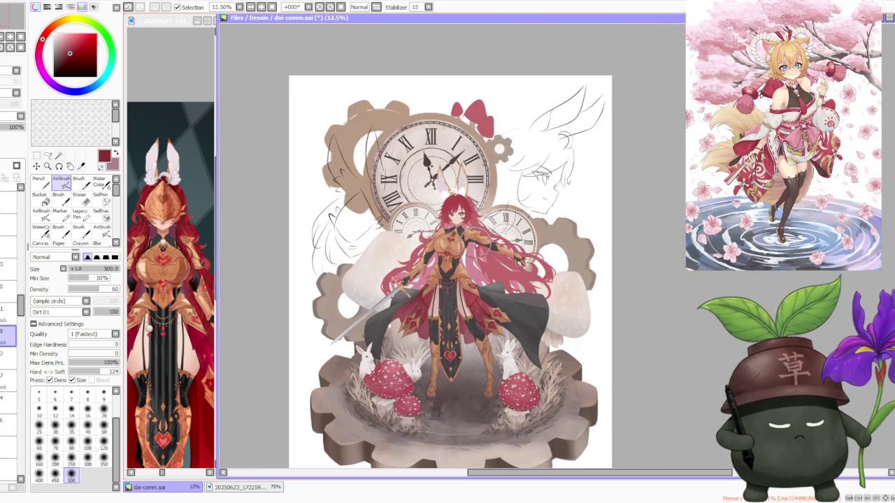
{"action": "scroll", "coordinate": [477, 243], "scroll_direction": "up", "scroll_amount": 1}
{"action": "scroll", "coordinate": [451, 346], "scroll_direction": "up", "scroll_amount": 1}
{"action": "scroll", "coordinate": [449, 341], "scroll_direction": "down", "scroll_amount": 1}
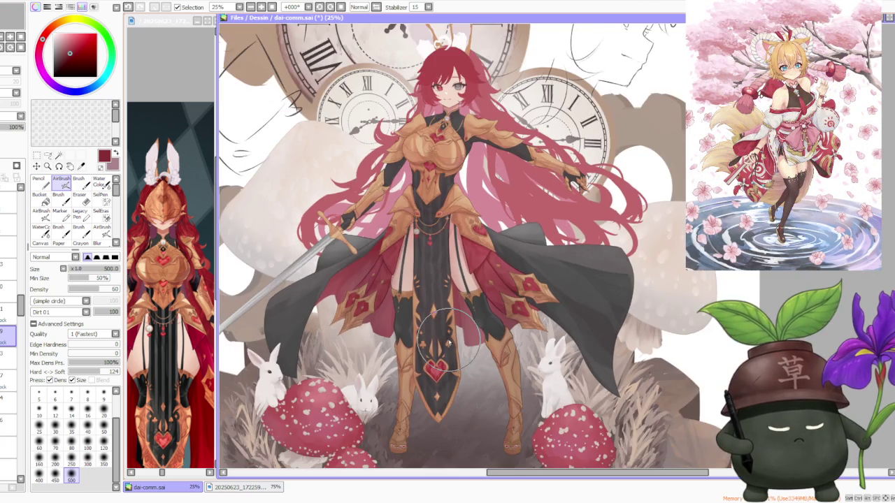
{"action": "scroll", "coordinate": [449, 344], "scroll_direction": "down", "scroll_amount": 1}
{"action": "scroll", "coordinate": [449, 346], "scroll_direction": "up", "scroll_amount": 2}
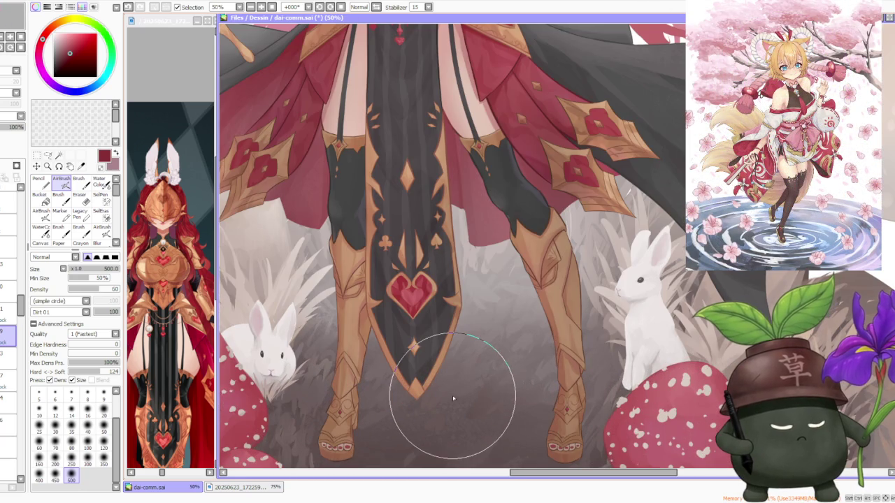
{"action": "scroll", "coordinate": [451, 396], "scroll_direction": "down", "scroll_amount": 3}
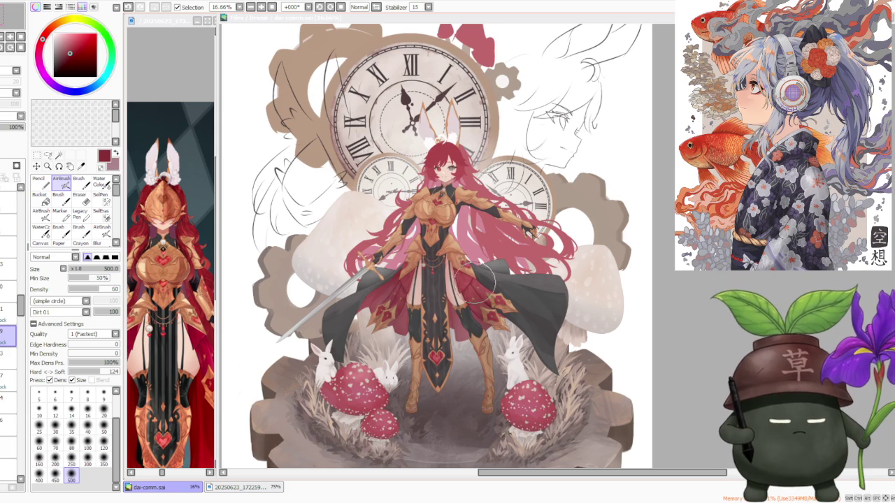
{"action": "scroll", "coordinate": [493, 165], "scroll_direction": "down", "scroll_amount": 1}
{"action": "scroll", "coordinate": [487, 154], "scroll_direction": "up", "scroll_amount": 1}
{"action": "scroll", "coordinate": [483, 143], "scroll_direction": "up", "scroll_amount": 1}
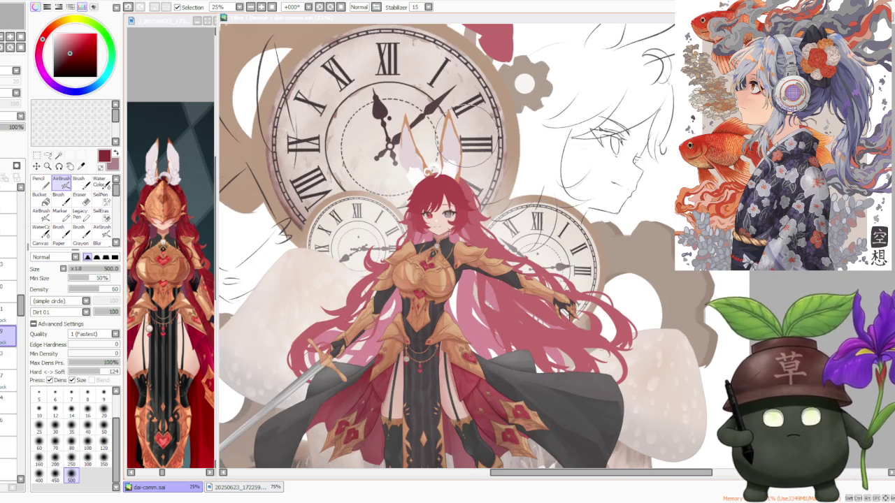
{"action": "scroll", "coordinate": [468, 136], "scroll_direction": "down", "scroll_amount": 1}
{"action": "scroll", "coordinate": [468, 136], "scroll_direction": "up", "scroll_amount": 1}
{"action": "scroll", "coordinate": [463, 133], "scroll_direction": "up", "scroll_amount": 1}
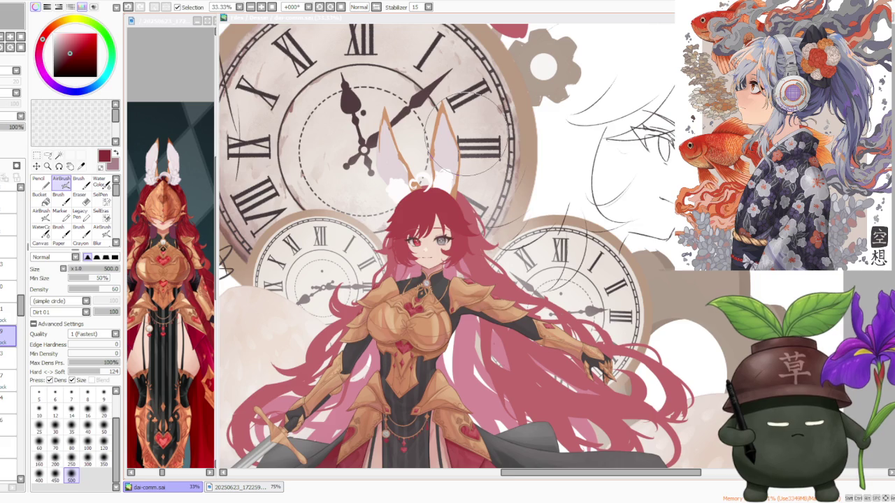
{"action": "scroll", "coordinate": [462, 133], "scroll_direction": "up", "scroll_amount": 1}
{"action": "scroll", "coordinate": [462, 132], "scroll_direction": "down", "scroll_amount": 1}
{"action": "scroll", "coordinate": [461, 132], "scroll_direction": "down", "scroll_amount": 1}
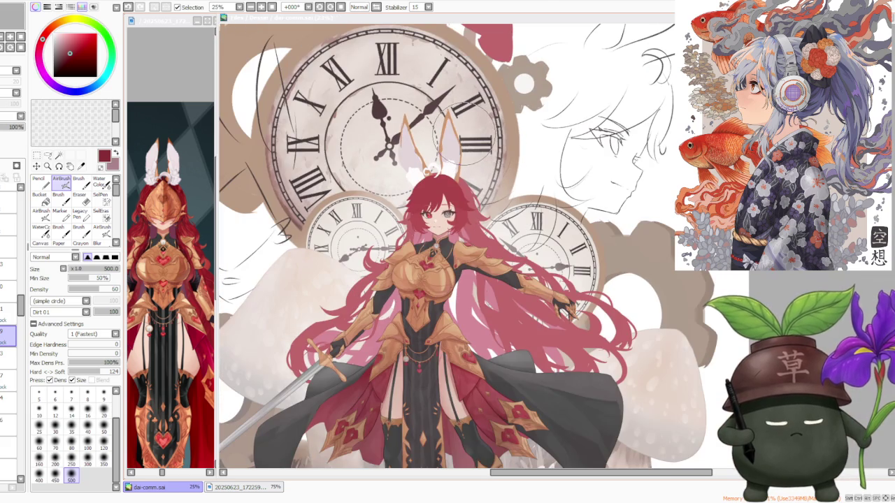
{"action": "scroll", "coordinate": [458, 133], "scroll_direction": "up", "scroll_amount": 3}
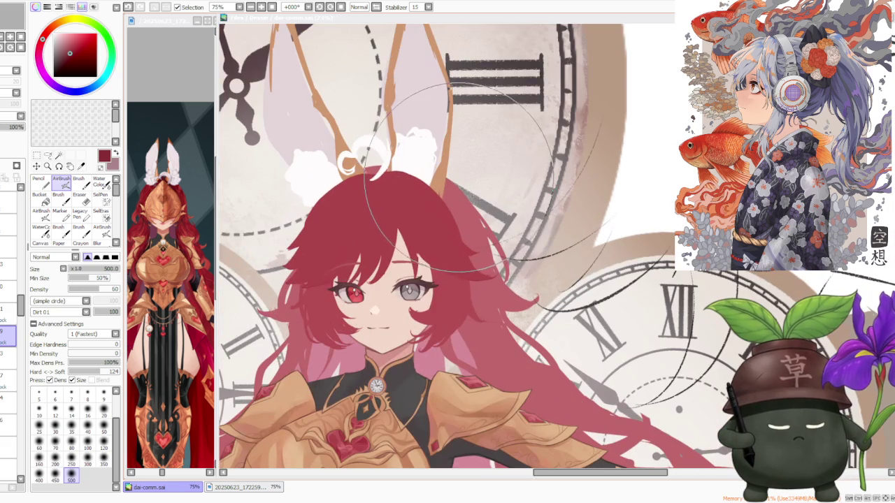
{"action": "scroll", "coordinate": [451, 174], "scroll_direction": "down", "scroll_amount": 3}
{"action": "scroll", "coordinate": [451, 174], "scroll_direction": "down", "scroll_amount": 1}
{"action": "scroll", "coordinate": [451, 174], "scroll_direction": "down", "scroll_amount": 2}
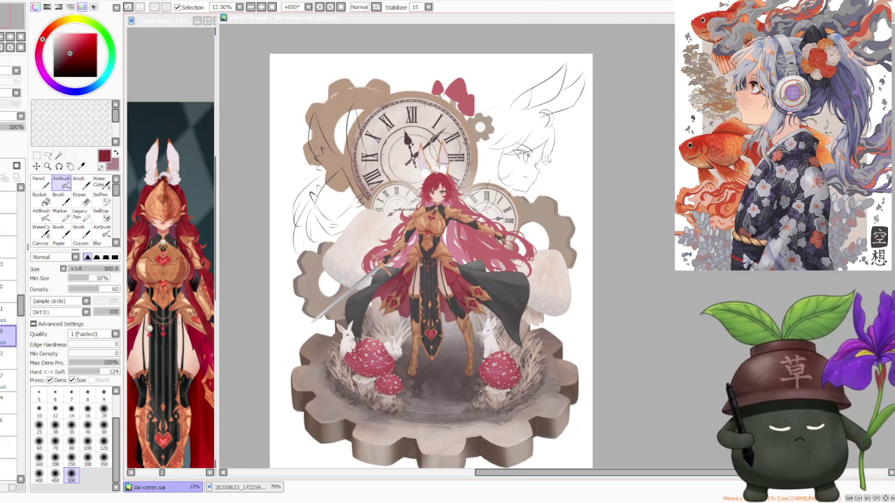
{"action": "scroll", "coordinate": [440, 147], "scroll_direction": "up", "scroll_amount": 2}
{"action": "scroll", "coordinate": [447, 144], "scroll_direction": "up", "scroll_amount": 2}
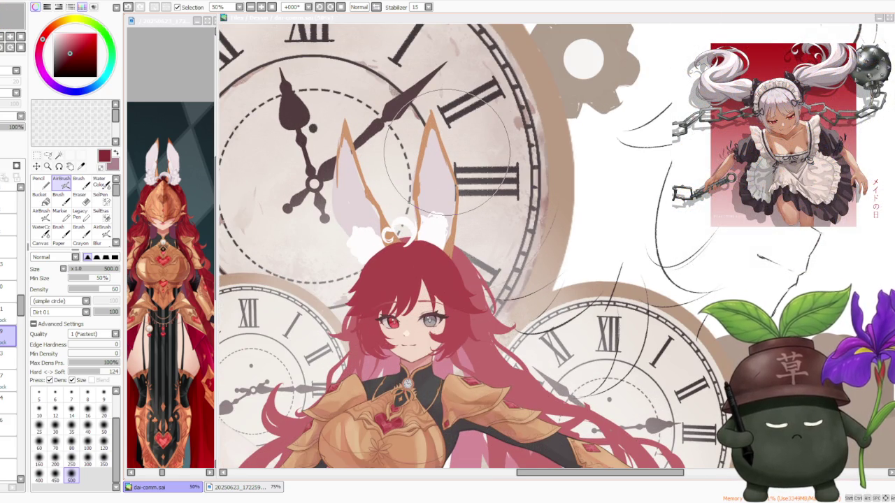
{"action": "scroll", "coordinate": [448, 151], "scroll_direction": "down", "scroll_amount": 1}
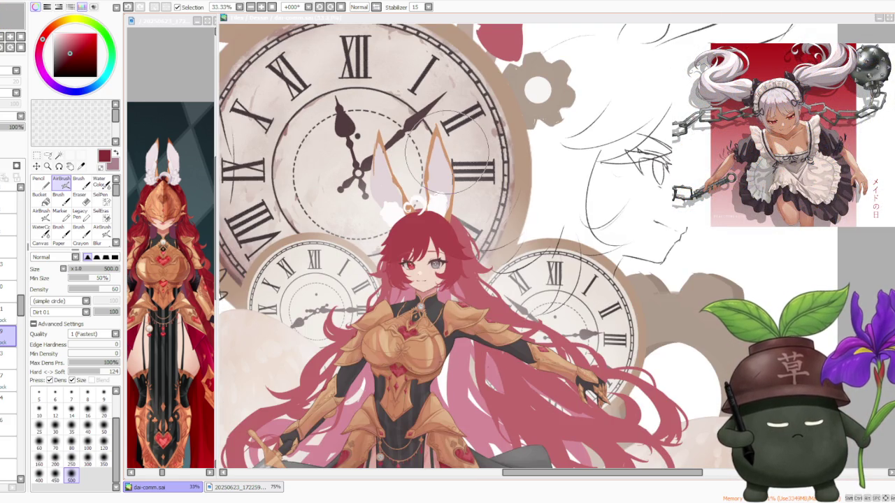
{"action": "scroll", "coordinate": [448, 151], "scroll_direction": "up", "scroll_amount": 1}
{"action": "scroll", "coordinate": [420, 209], "scroll_direction": "up", "scroll_amount": 1}
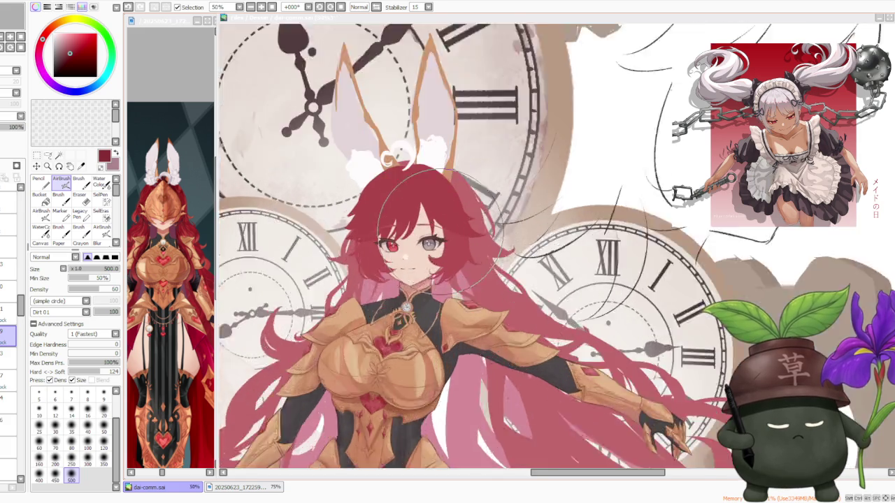
{"action": "scroll", "coordinate": [364, 307], "scroll_direction": "up", "scroll_amount": 2}
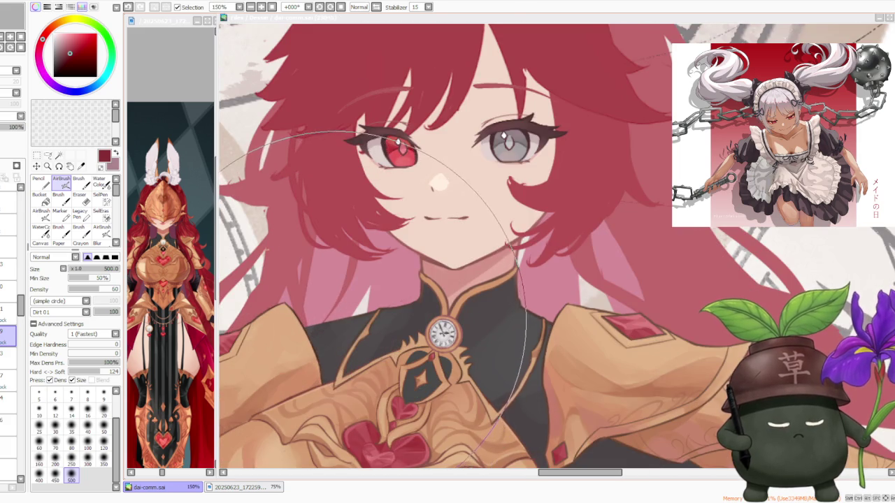
{"action": "scroll", "coordinate": [342, 325], "scroll_direction": "down", "scroll_amount": 1}
{"action": "scroll", "coordinate": [339, 318], "scroll_direction": "down", "scroll_amount": 1}
{"action": "scroll", "coordinate": [339, 318], "scroll_direction": "down", "scroll_amount": 2}
{"action": "scroll", "coordinate": [377, 254], "scroll_direction": "down", "scroll_amount": 1}
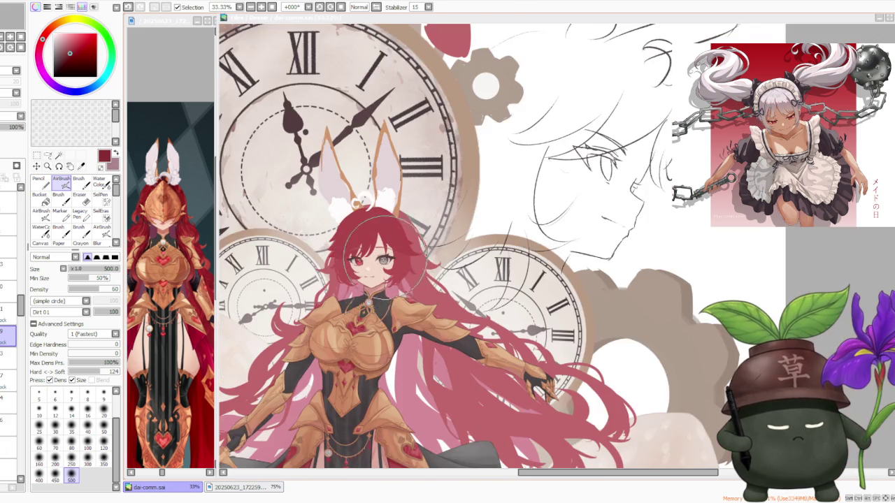
{"action": "scroll", "coordinate": [411, 239], "scroll_direction": "down", "scroll_amount": 1}
{"action": "scroll", "coordinate": [453, 222], "scroll_direction": "down", "scroll_amount": 1}
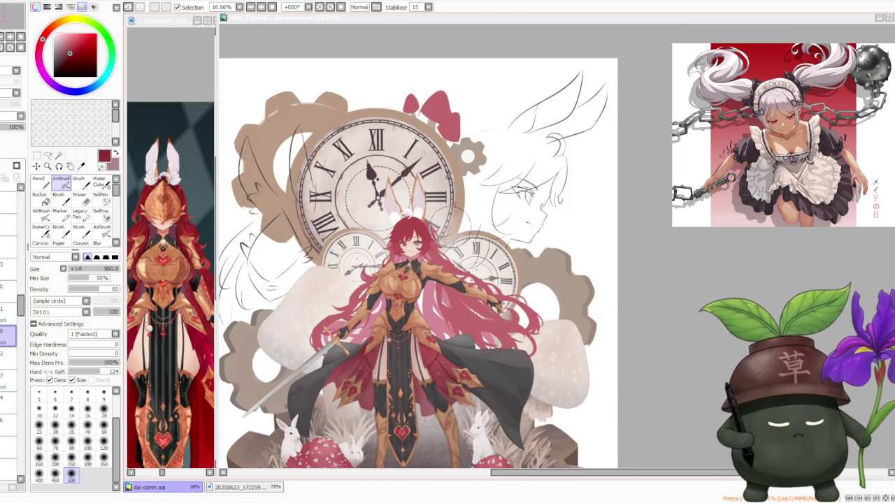
{"action": "left_click", "coordinate": [377, 7]}
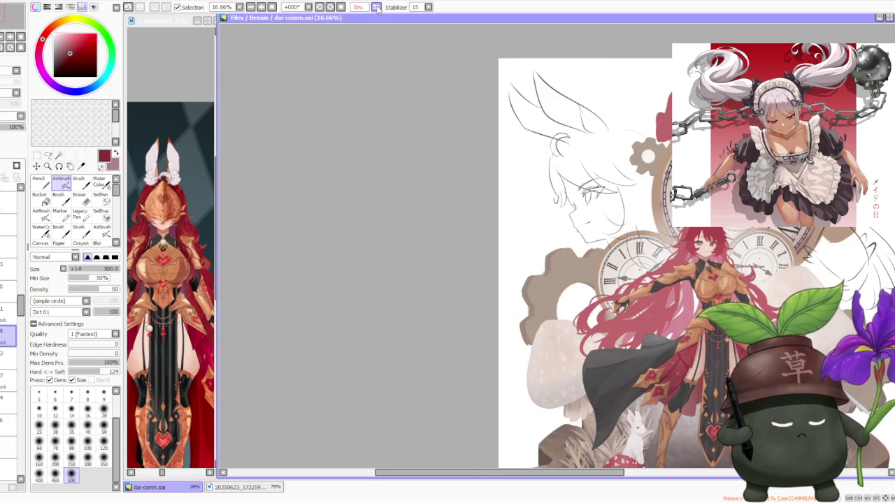
{"action": "left_click", "coordinate": [376, 7]}
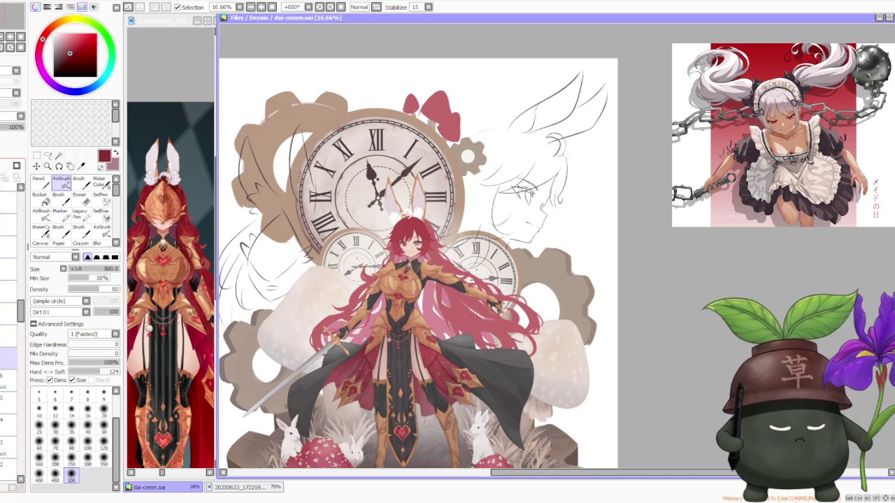
{"action": "scroll", "coordinate": [382, 323], "scroll_direction": "up", "scroll_amount": 5}
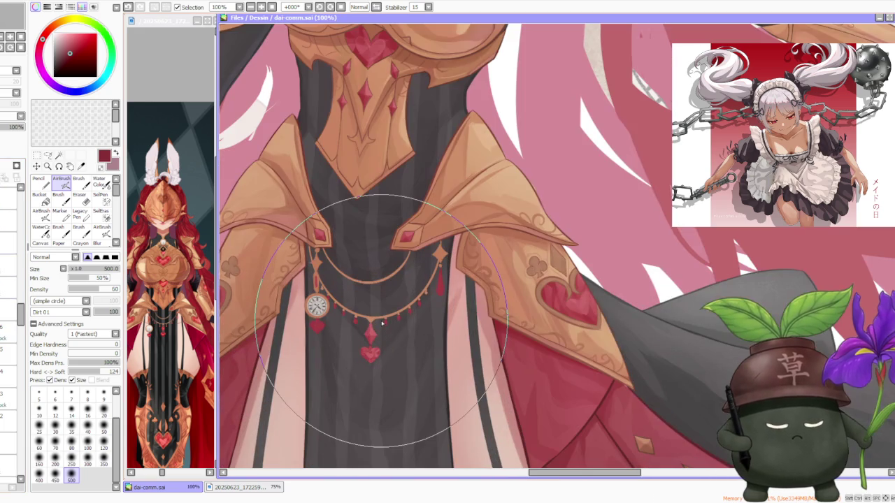
{"action": "scroll", "coordinate": [383, 323], "scroll_direction": "down", "scroll_amount": 2}
{"action": "scroll", "coordinate": [383, 323], "scroll_direction": "down", "scroll_amount": 2}
{"action": "scroll", "coordinate": [382, 324], "scroll_direction": "down", "scroll_amount": 1}
{"action": "scroll", "coordinate": [383, 323], "scroll_direction": "up", "scroll_amount": 1}
{"action": "scroll", "coordinate": [389, 245], "scroll_direction": "up", "scroll_amount": 2}
{"action": "scroll", "coordinate": [389, 245], "scroll_direction": "up", "scroll_amount": 1}
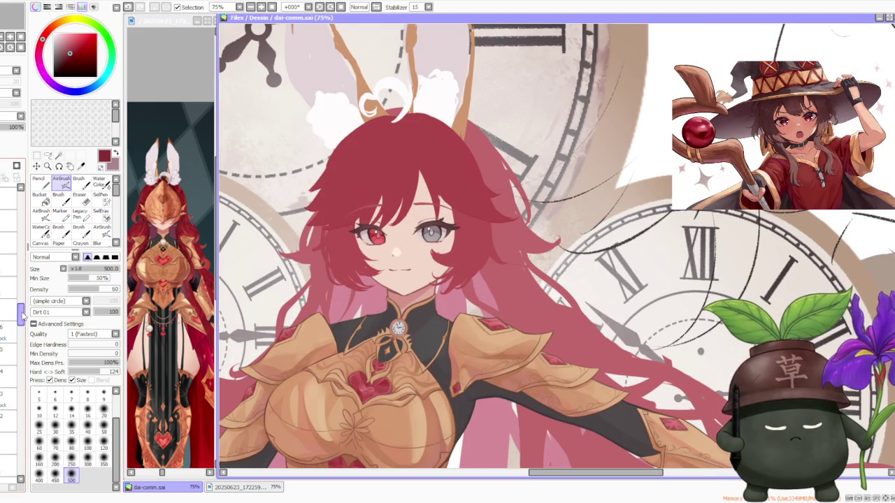
- Scroll down the layer stack and toggle the golden antler layer off and back on
{"action": "left_click_drag", "start_coordinate": [23, 317], "coordinate": [21, 334]}
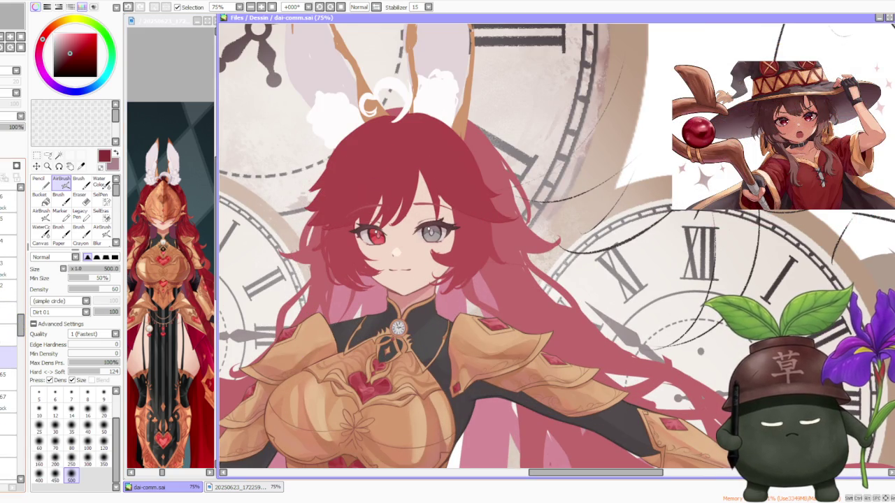
{"action": "scroll", "coordinate": [9, 315], "scroll_direction": "down", "scroll_amount": 1}
{"action": "scroll", "coordinate": [8, 315], "scroll_direction": "down", "scroll_amount": 1}
{"action": "scroll", "coordinate": [8, 315], "scroll_direction": "down", "scroll_amount": 1}
{"action": "left_click", "coordinate": [9, 364]}
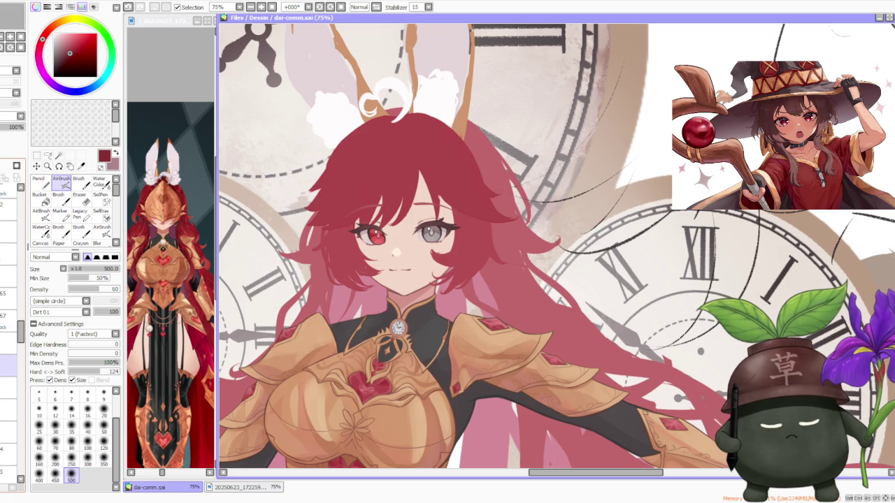
{"action": "scroll", "coordinate": [9, 315], "scroll_direction": "down", "scroll_amount": 1}
{"action": "scroll", "coordinate": [9, 314], "scroll_direction": "down", "scroll_amount": 2}
{"action": "scroll", "coordinate": [8, 315], "scroll_direction": "down", "scroll_amount": 1}
{"action": "scroll", "coordinate": [8, 315], "scroll_direction": "down", "scroll_amount": 1}
{"action": "scroll", "coordinate": [8, 314], "scroll_direction": "down", "scroll_amount": 1}
{"action": "scroll", "coordinate": [8, 315], "scroll_direction": "down", "scroll_amount": 1}
{"action": "scroll", "coordinate": [8, 315], "scroll_direction": "down", "scroll_amount": 1}
{"action": "scroll", "coordinate": [9, 315], "scroll_direction": "down", "scroll_amount": 1}
{"action": "scroll", "coordinate": [8, 385], "scroll_direction": "down", "scroll_amount": 2}
{"action": "scroll", "coordinate": [9, 384], "scroll_direction": "down", "scroll_amount": 1}
{"action": "left_click", "coordinate": [4, 342]}
{"action": "left_click", "coordinate": [3, 342]}
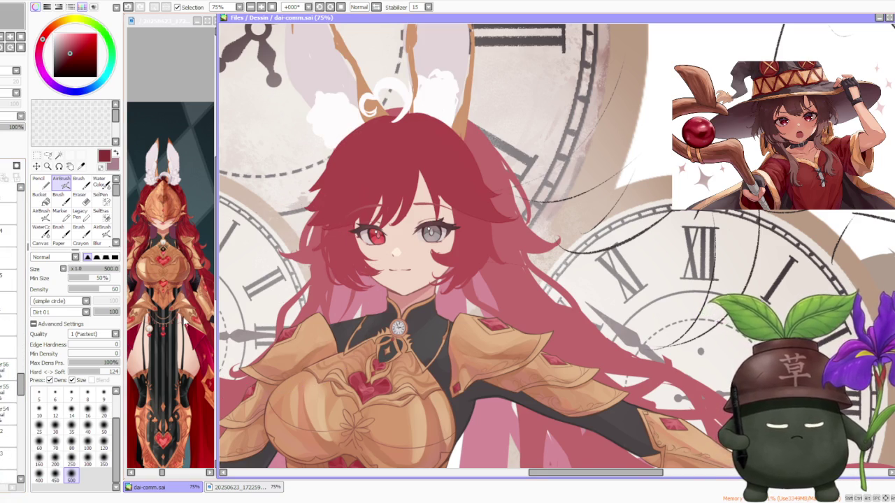
{"action": "scroll", "coordinate": [315, 283], "scroll_direction": "down", "scroll_amount": 3}
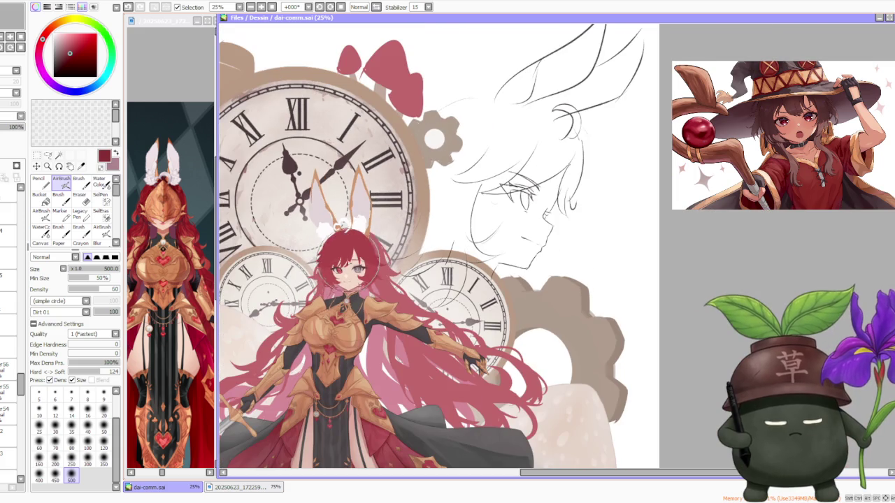
- Zoom around the character reference image to study the ears, then return to the illustration
{"action": "left_click", "coordinate": [186, 166]}
{"action": "scroll", "coordinate": [181, 167], "scroll_direction": "down", "scroll_amount": 3}
{"action": "scroll", "coordinate": [180, 165], "scroll_direction": "up", "scroll_amount": 3}
{"action": "scroll", "coordinate": [181, 165], "scroll_direction": "up", "scroll_amount": 3}
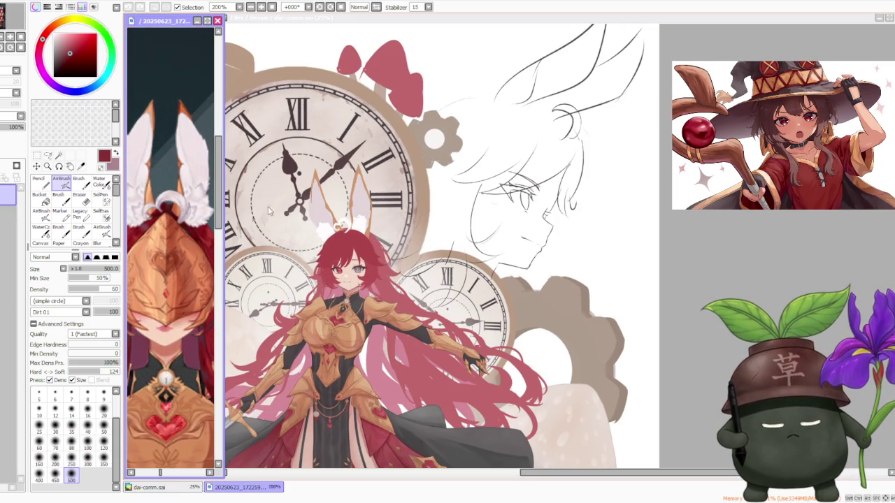
{"action": "left_click", "coordinate": [675, 223]}
{"action": "scroll", "coordinate": [559, 217], "scroll_direction": "down", "scroll_amount": 1}
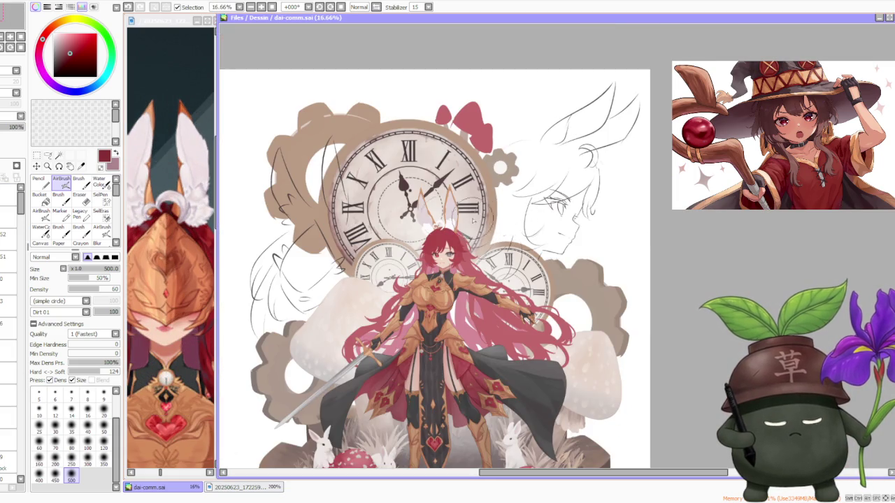
{"action": "scroll", "coordinate": [461, 210], "scroll_direction": "up", "scroll_amount": 2}
{"action": "scroll", "coordinate": [474, 211], "scroll_direction": "up", "scroll_amount": 3}
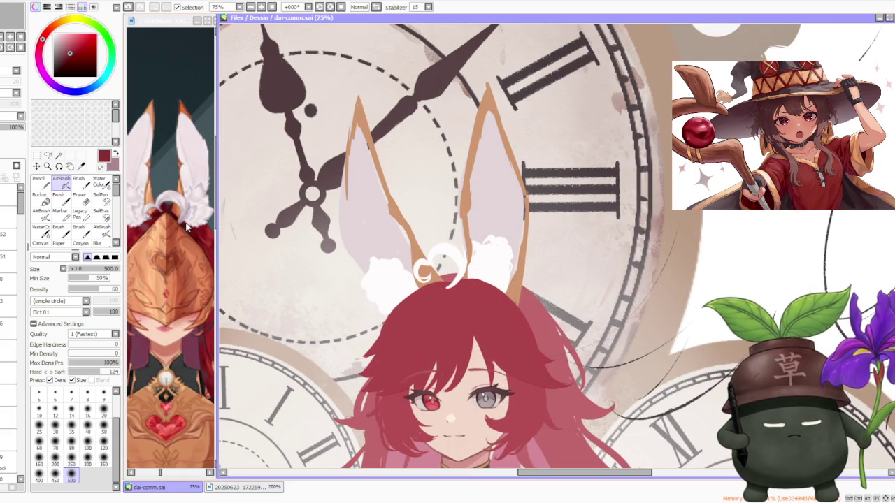
{"action": "left_click", "coordinate": [186, 216]}
{"action": "scroll", "coordinate": [188, 223], "scroll_direction": "down", "scroll_amount": 6}
{"action": "scroll", "coordinate": [181, 221], "scroll_direction": "up", "scroll_amount": 2}
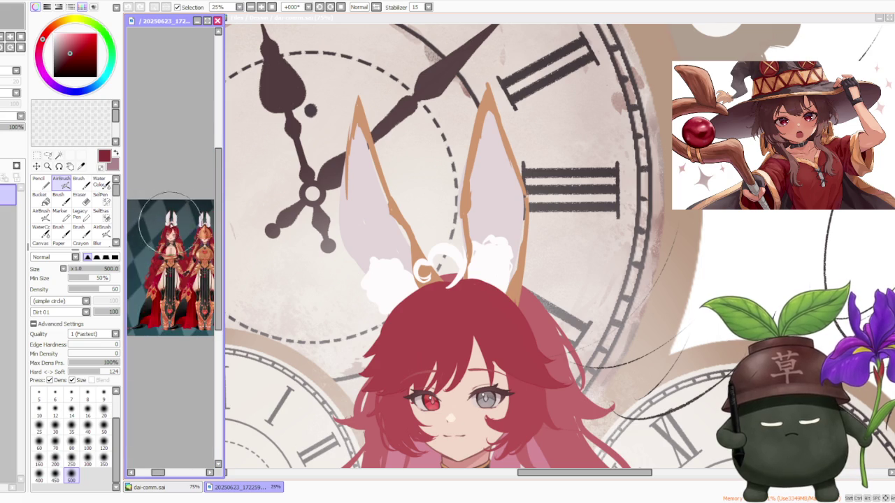
{"action": "scroll", "coordinate": [175, 220], "scroll_direction": "up", "scroll_amount": 2}
{"action": "scroll", "coordinate": [168, 217], "scroll_direction": "up", "scroll_amount": 3}
{"action": "left_click", "coordinate": [391, 225]}
{"action": "scroll", "coordinate": [391, 224], "scroll_direction": "down", "scroll_amount": 1}
{"action": "scroll", "coordinate": [398, 210], "scroll_direction": "down", "scroll_amount": 1}
{"action": "scroll", "coordinate": [407, 197], "scroll_direction": "up", "scroll_amount": 1}
{"action": "scroll", "coordinate": [407, 197], "scroll_direction": "up", "scroll_amount": 1}
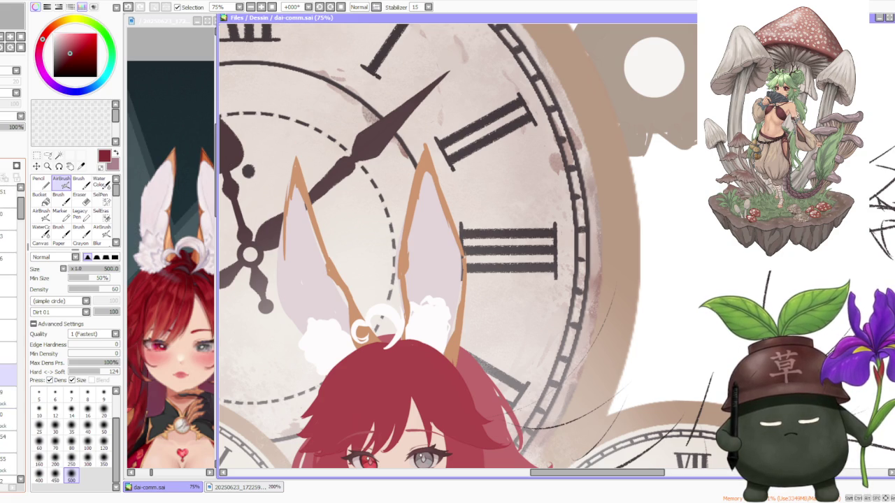
{"action": "scroll", "coordinate": [28, 201], "scroll_direction": "up", "scroll_amount": 3}
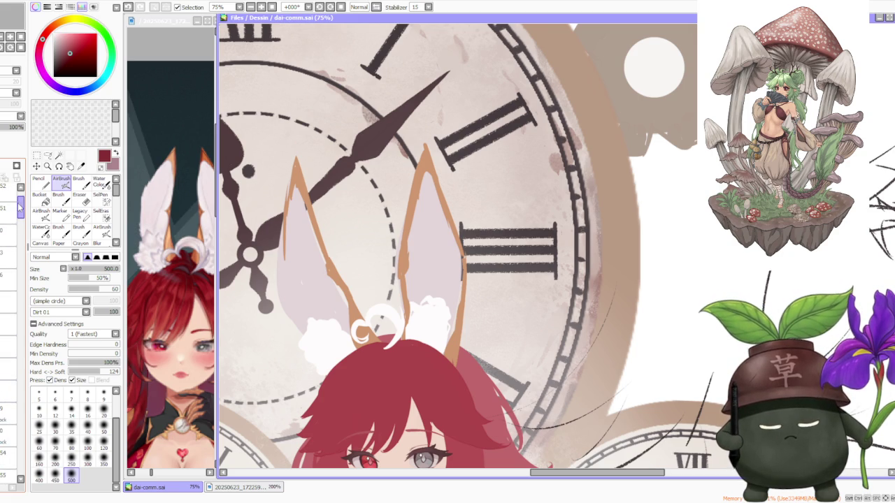
- Check the ear layer by toggling its visibility, then select the layer to paint the ears on
{"action": "left_click", "coordinate": [8, 341]}
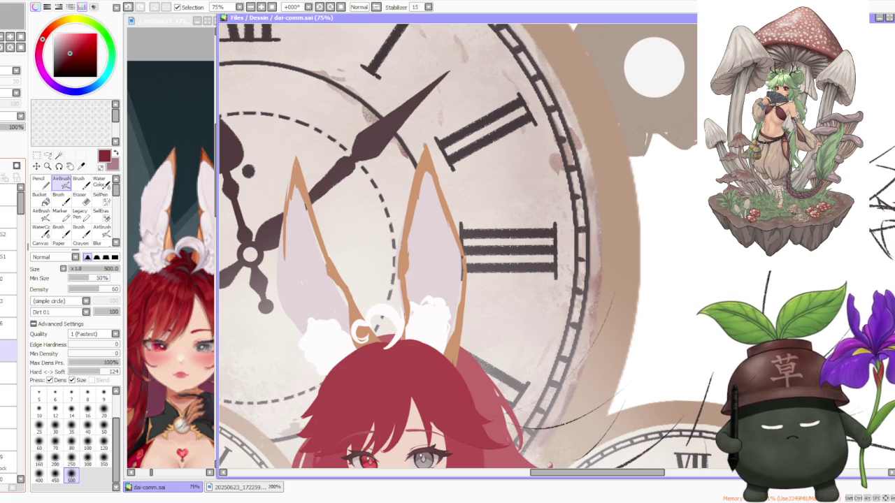
{"action": "mouse_move", "coordinate": [21, 210]}
{"action": "left_mouse_down"}
{"action": "mouse_move", "coordinate": [31, 463]}
{"action": "mouse_move", "coordinate": [21, 411]}
{"action": "left_mouse_up"}
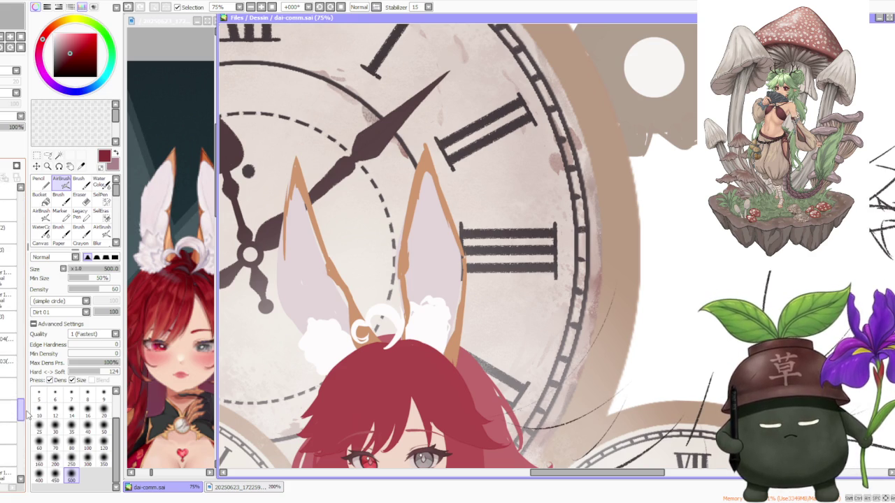
{"action": "left_click", "coordinate": [7, 253]}
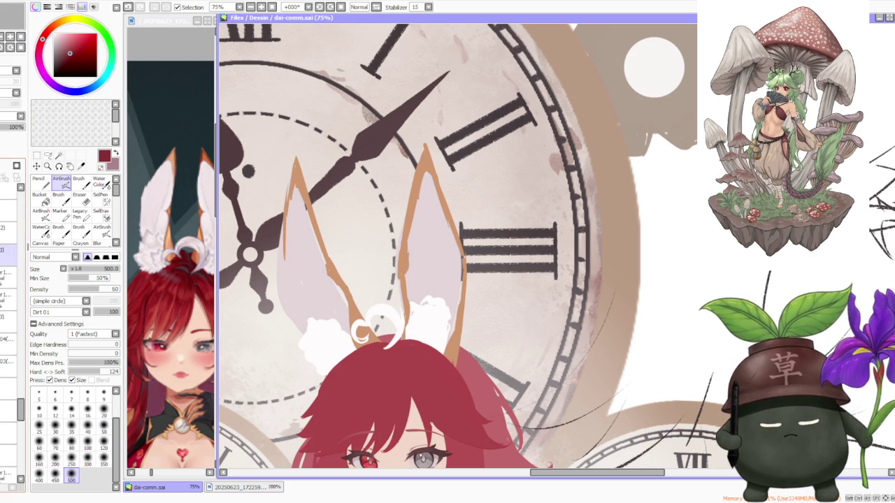
{"action": "left_click", "coordinate": [7, 366]}
{"action": "left_click", "coordinate": [7, 390]}
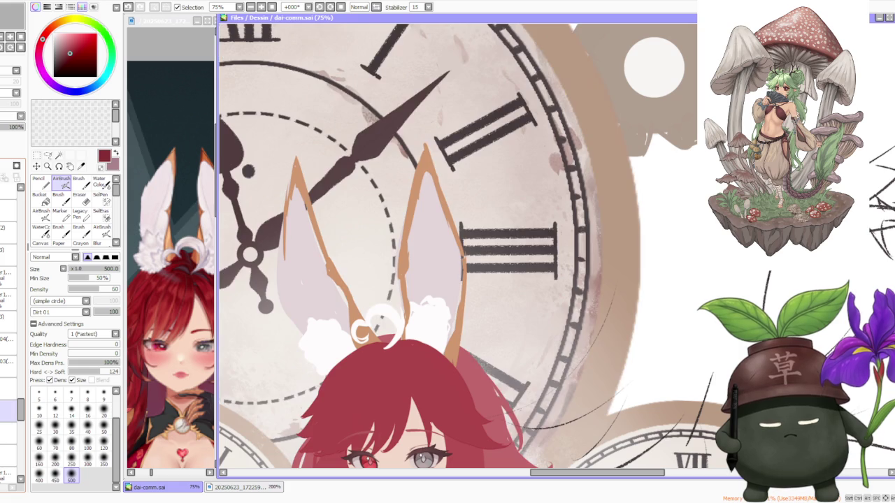
{"action": "scroll", "coordinate": [12, 336], "scroll_direction": "up", "scroll_amount": 3}
{"action": "scroll", "coordinate": [13, 336], "scroll_direction": "up", "scroll_amount": 1}
{"action": "scroll", "coordinate": [13, 335], "scroll_direction": "up", "scroll_amount": 1}
{"action": "scroll", "coordinate": [12, 335], "scroll_direction": "up", "scroll_amount": 1}
{"action": "left_click", "coordinate": [8, 290]}
{"action": "left_click", "coordinate": [9, 290]}
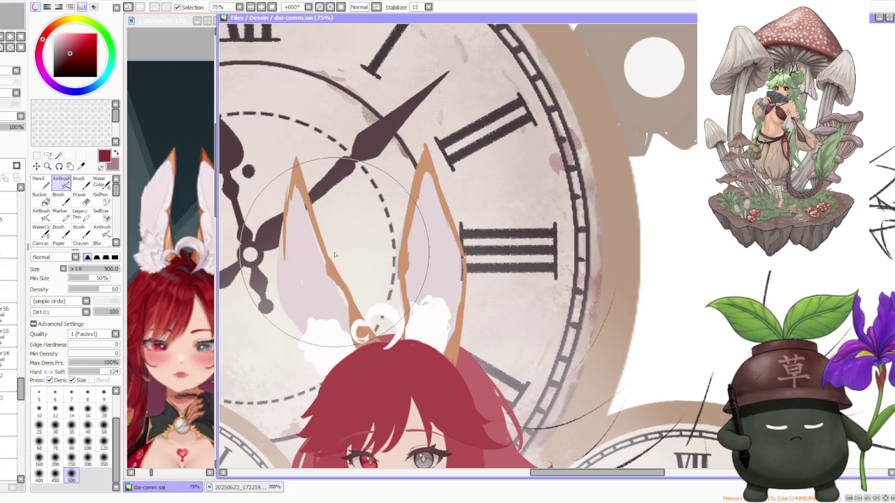
{"action": "left_click", "coordinate": [9, 311]}
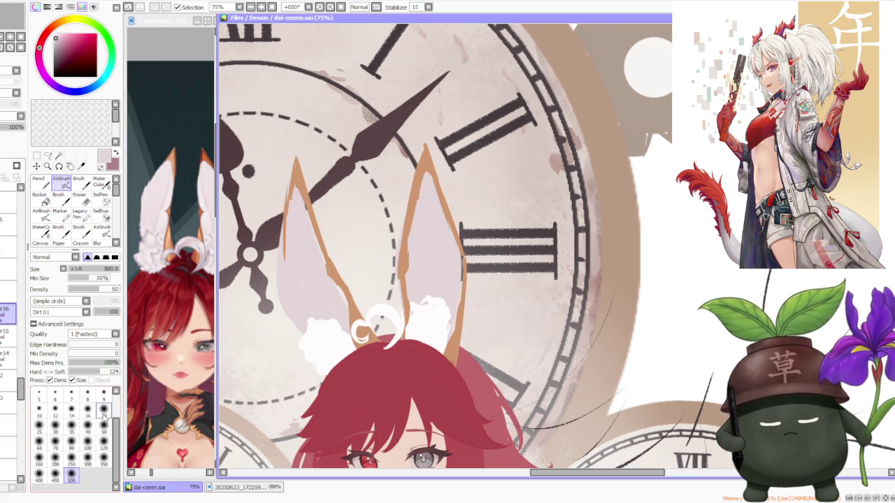
- Set the brush to size 50 and paint along the ear, undoing the stray reddish stroke
{"action": "left_click", "coordinate": [103, 425]}
{"action": "left_click", "coordinate": [78, 179]}
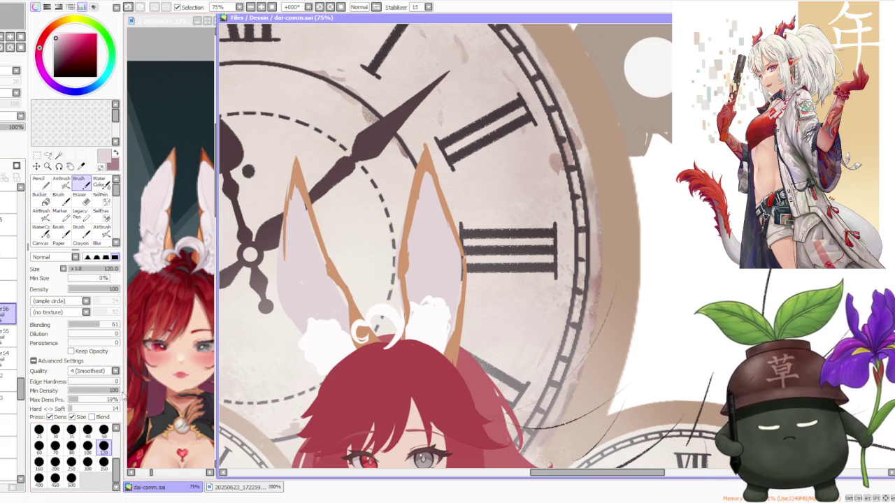
{"action": "left_click_drag", "start_coordinate": [323, 273], "coordinate": [331, 281]}
{"action": "key", "text": "ctrl+z"}
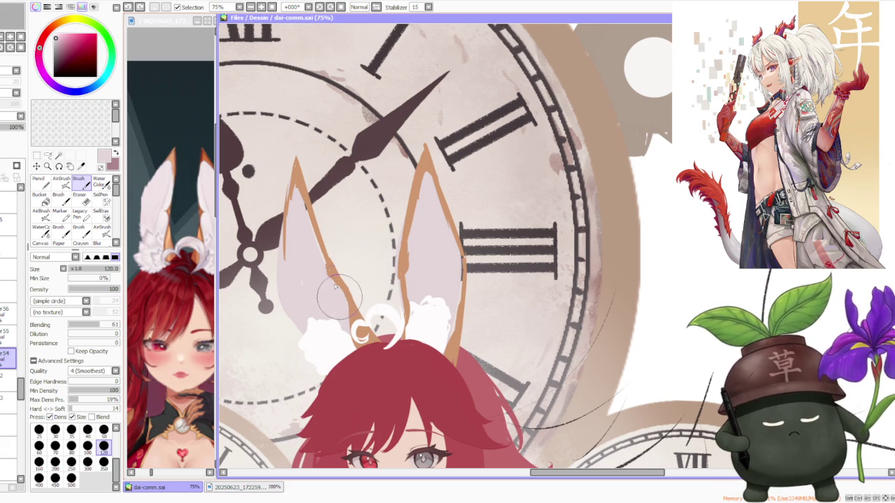
{"action": "left_click_drag", "start_coordinate": [310, 238], "coordinate": [299, 276]}
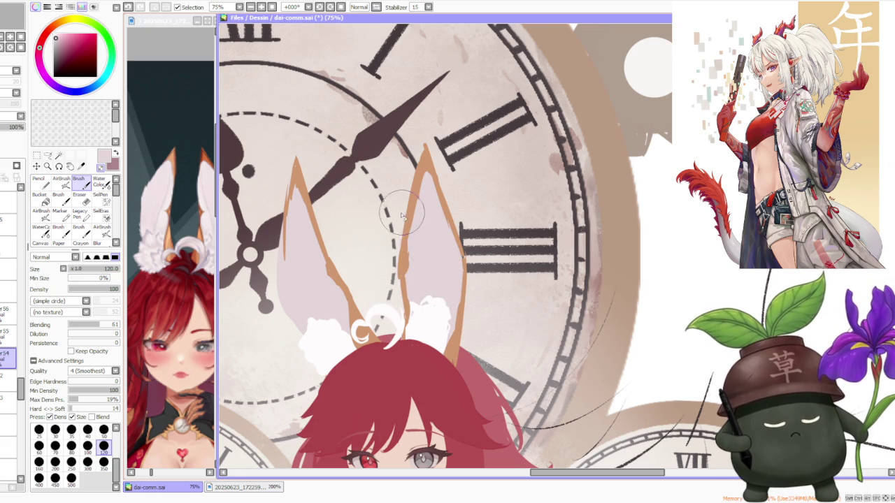
- On another layer, eyedrop the ear outline's orange-brown and extend the outline down the ear edge
{"action": "left_click", "coordinate": [7, 310]}
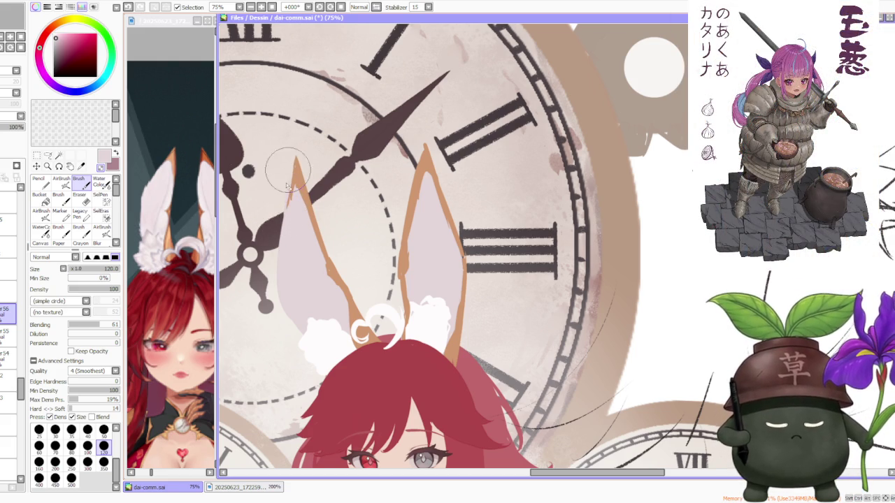
{"action": "left_click", "coordinate": [296, 181], "text": "alt"}
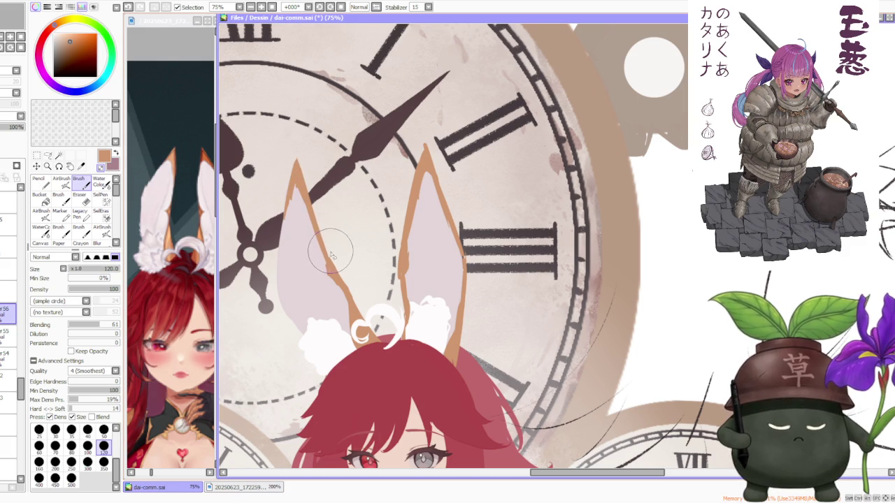
{"action": "left_click_drag", "start_coordinate": [348, 282], "coordinate": [337, 274]}
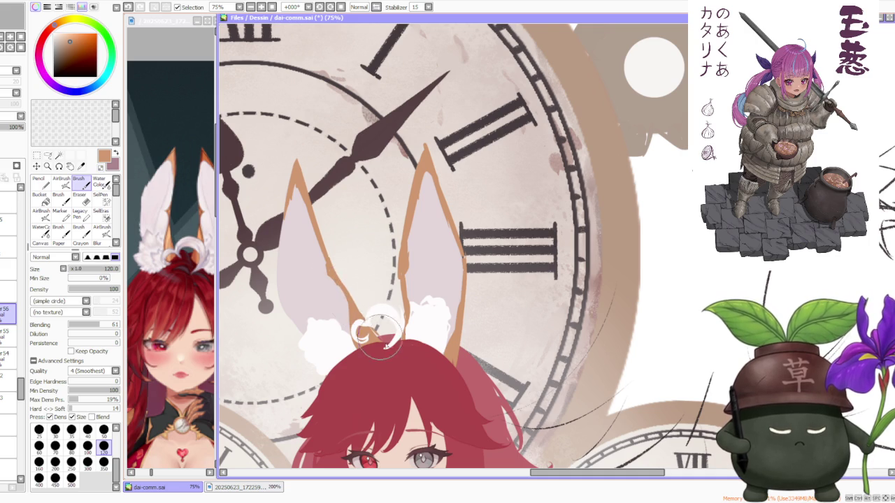
{"action": "left_click_drag", "start_coordinate": [350, 301], "coordinate": [366, 318]}
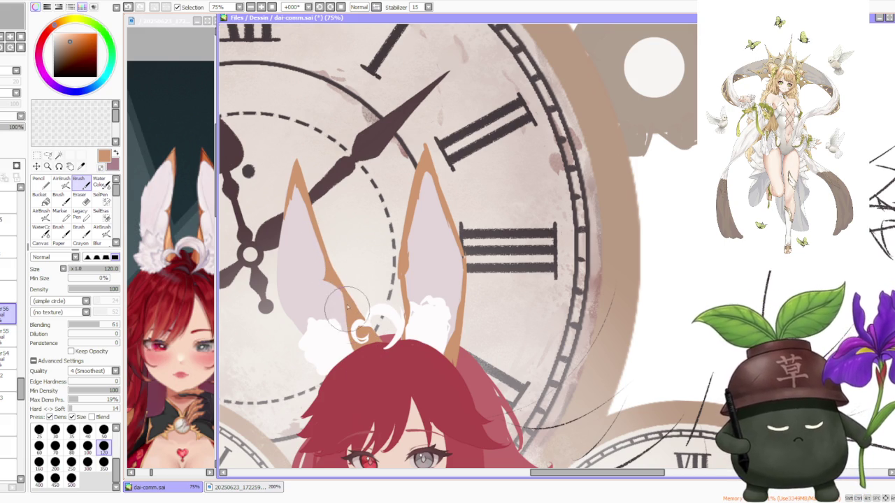
{"action": "key", "text": "ctrl+z"}
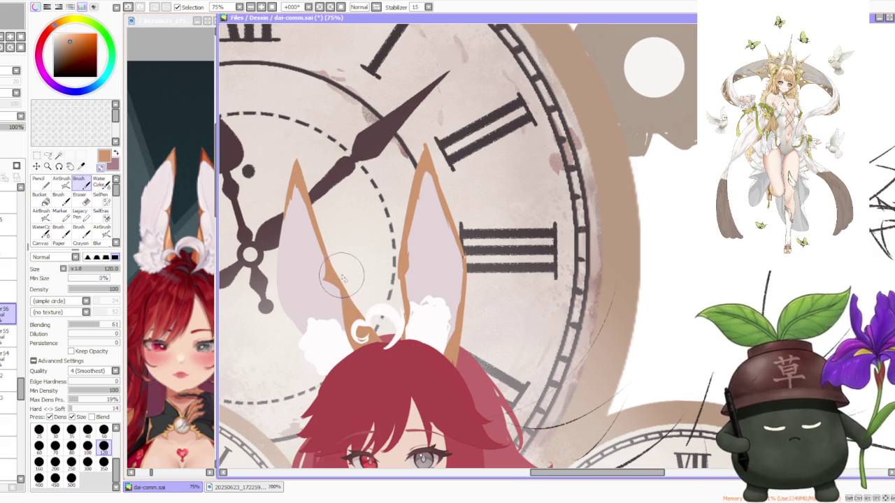
{"action": "scroll", "coordinate": [343, 278], "scroll_direction": "down", "scroll_amount": 1}
{"action": "scroll", "coordinate": [326, 242], "scroll_direction": "down", "scroll_amount": 1}
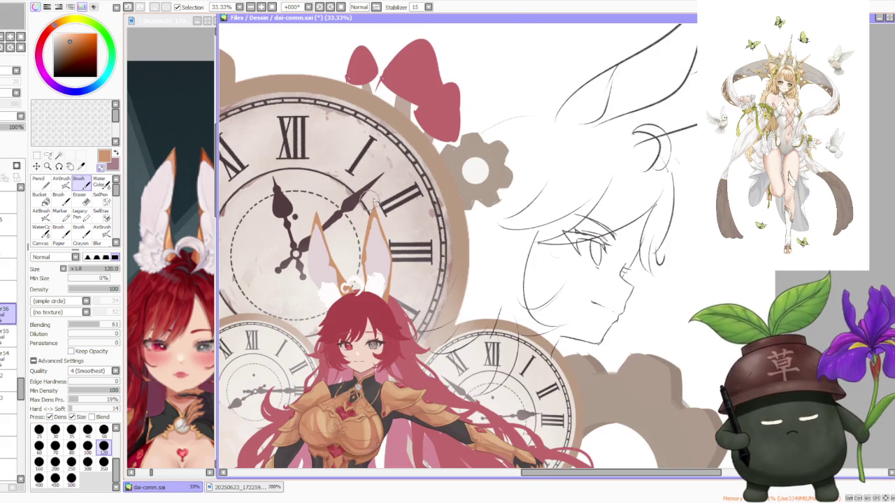
{"action": "scroll", "coordinate": [354, 215], "scroll_direction": "up", "scroll_amount": 1}
{"action": "scroll", "coordinate": [358, 208], "scroll_direction": "up", "scroll_amount": 1}
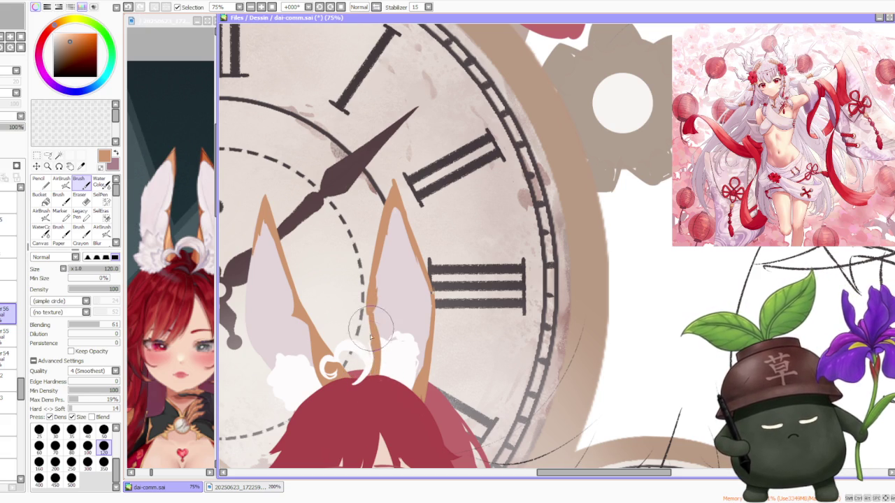
{"action": "left_click_drag", "start_coordinate": [357, 378], "coordinate": [367, 383]}
{"action": "key", "text": "ctrl+z"}
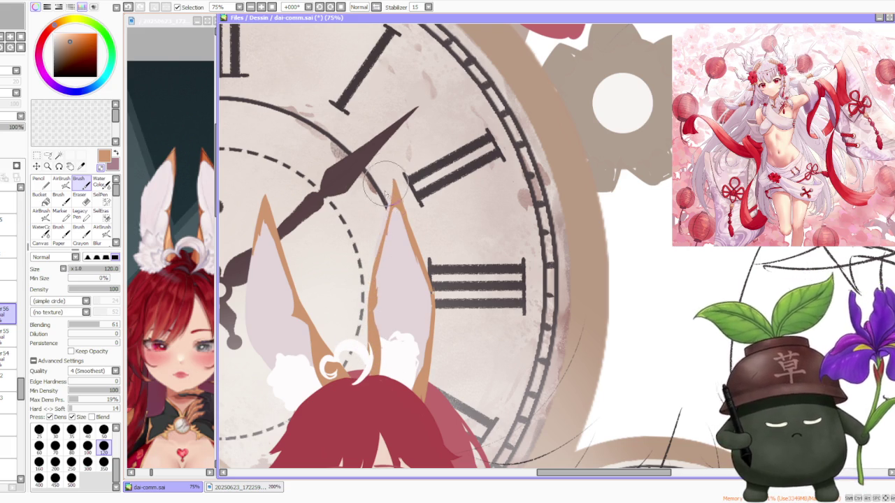
{"action": "key", "text": "ctrl+z"}
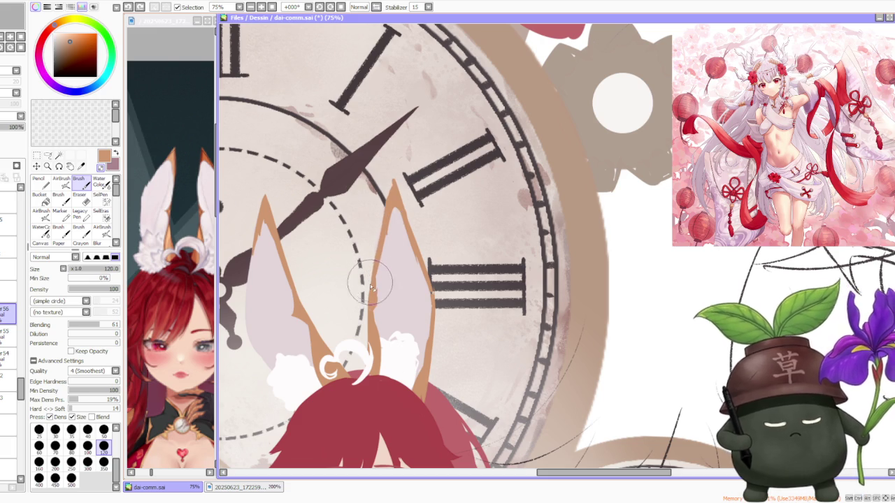
{"action": "scroll", "coordinate": [383, 238], "scroll_direction": "down", "scroll_amount": 4}
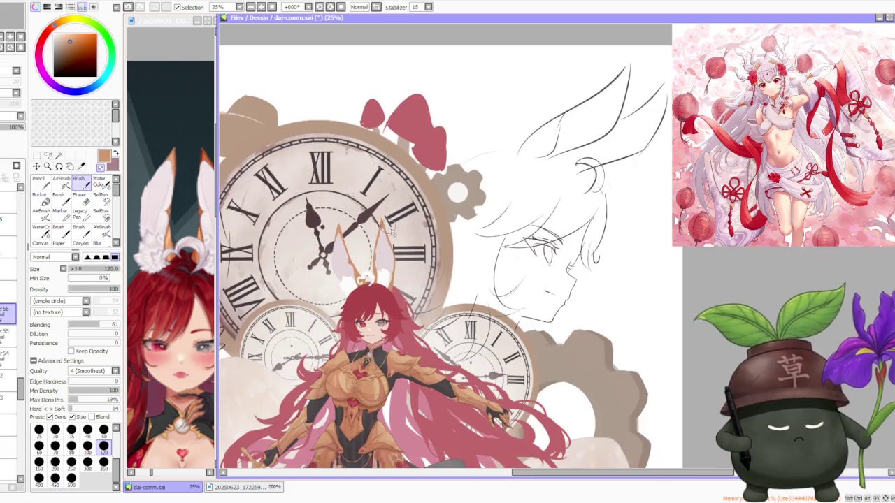
{"action": "scroll", "coordinate": [387, 228], "scroll_direction": "up", "scroll_amount": 2}
{"action": "scroll", "coordinate": [349, 276], "scroll_direction": "up", "scroll_amount": 2}
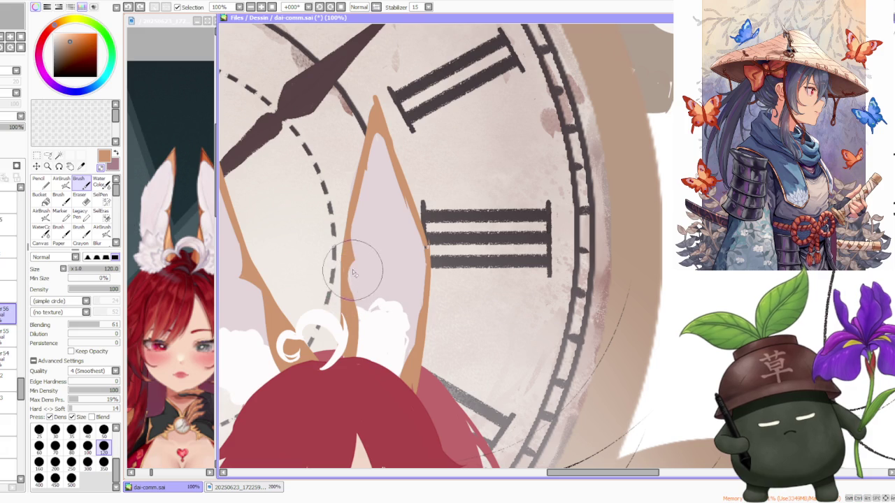
- Zoom out and compare the bunny ears against the reference portrait
{"action": "scroll", "coordinate": [363, 270], "scroll_direction": "down", "scroll_amount": 1}
{"action": "scroll", "coordinate": [392, 252], "scroll_direction": "down", "scroll_amount": 1}
{"action": "scroll", "coordinate": [409, 252], "scroll_direction": "up", "scroll_amount": 1}
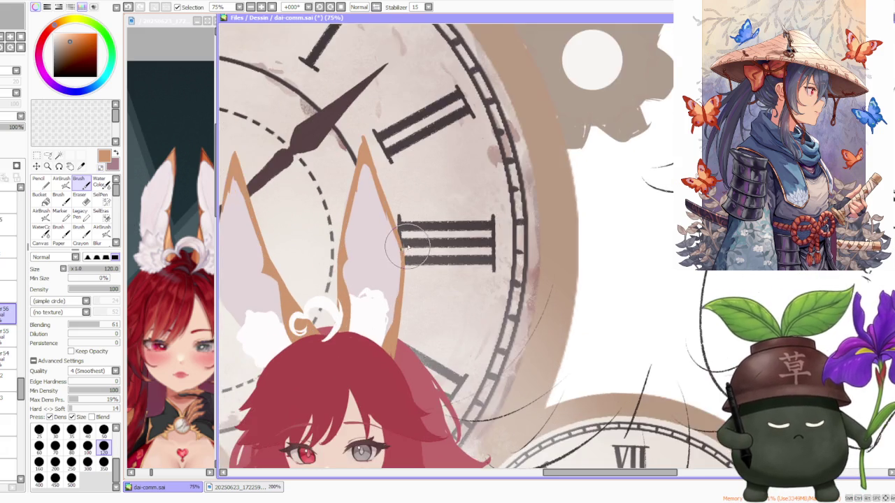
{"action": "scroll", "coordinate": [408, 252], "scroll_direction": "down", "scroll_amount": 1}
{"action": "scroll", "coordinate": [405, 245], "scroll_direction": "down", "scroll_amount": 1}
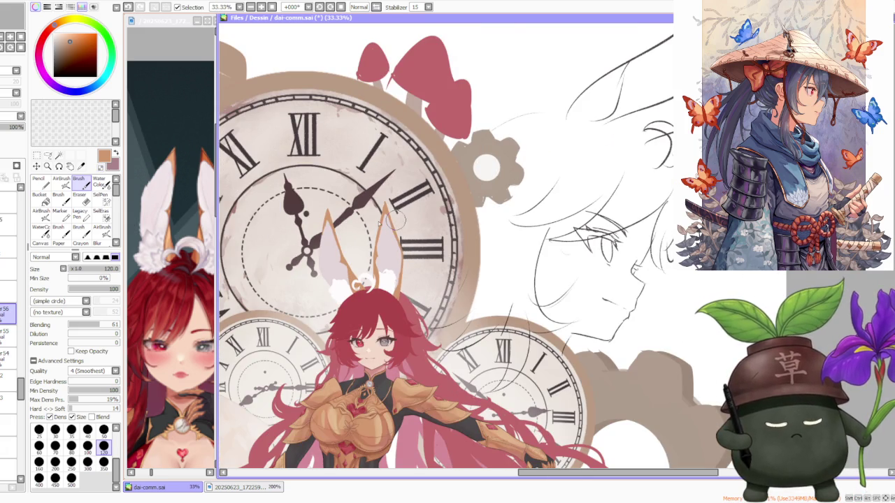
{"action": "left_click", "coordinate": [213, 303]}
{"action": "scroll", "coordinate": [181, 360], "scroll_direction": "down", "scroll_amount": 1}
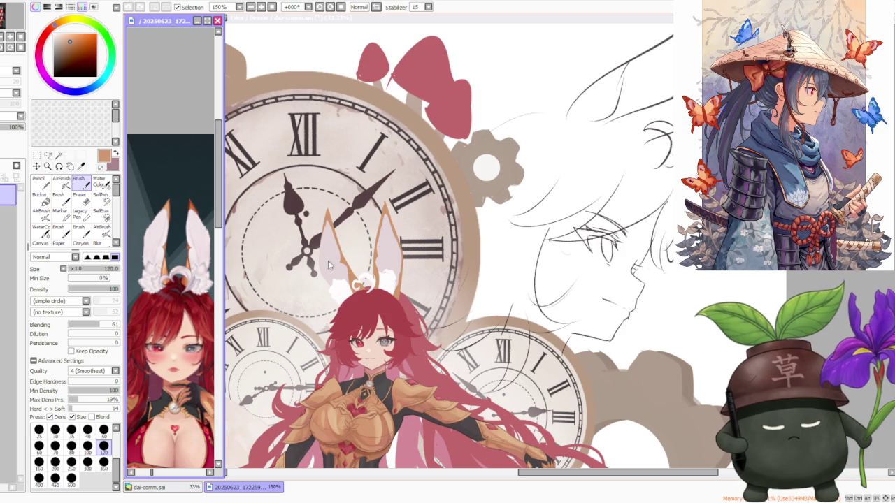
{"action": "left_click", "coordinate": [401, 238]}
{"action": "scroll", "coordinate": [398, 231], "scroll_direction": "up", "scroll_amount": 1}
{"action": "scroll", "coordinate": [393, 241], "scroll_direction": "up", "scroll_amount": 1}
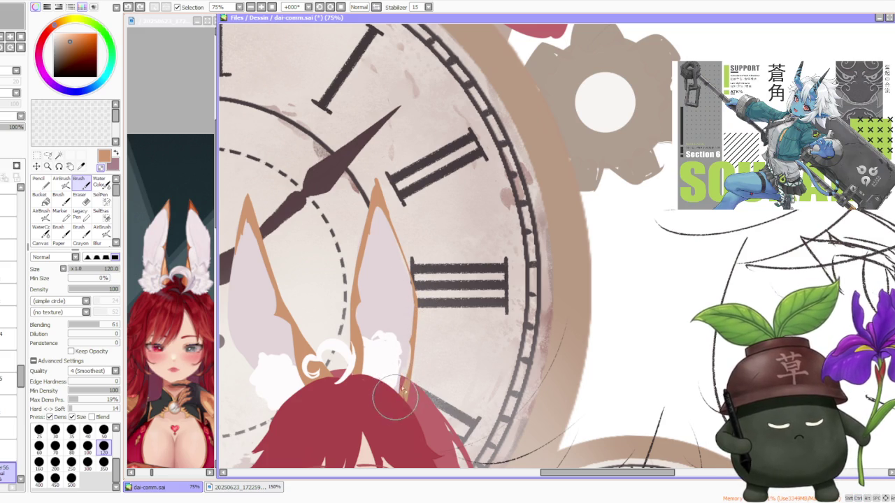
- Pick white from a canvas area as the painting colour
{"action": "scroll", "coordinate": [420, 252], "scroll_direction": "down", "scroll_amount": 4}
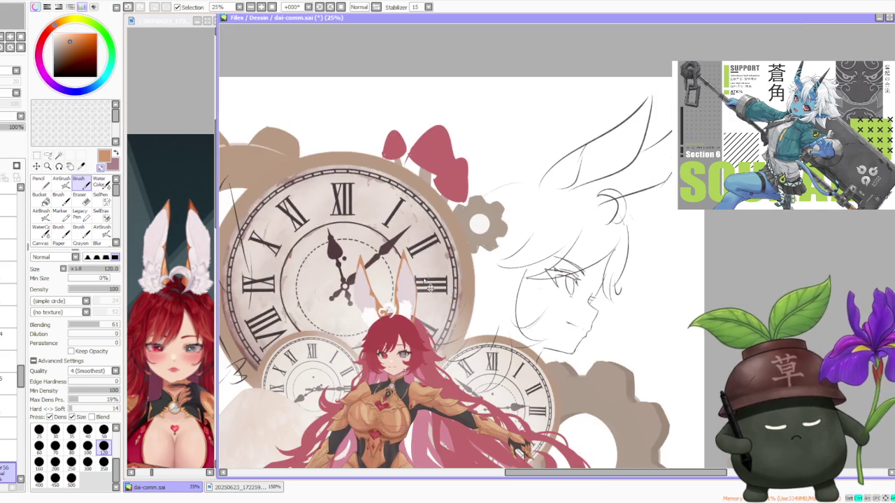
{"action": "scroll", "coordinate": [421, 245], "scroll_direction": "down", "scroll_amount": 1}
{"action": "scroll", "coordinate": [421, 248], "scroll_direction": "up", "scroll_amount": 1}
{"action": "scroll", "coordinate": [419, 259], "scroll_direction": "up", "scroll_amount": 2}
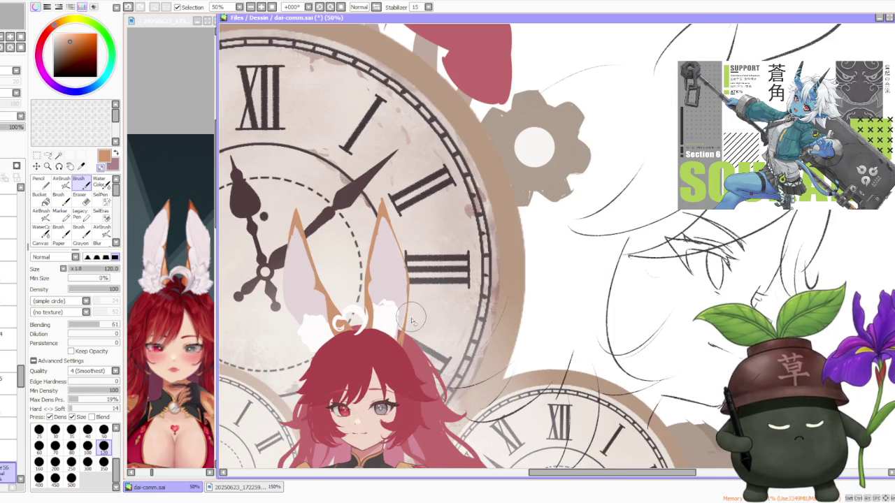
{"action": "scroll", "coordinate": [406, 342], "scroll_direction": "down", "scroll_amount": 2}
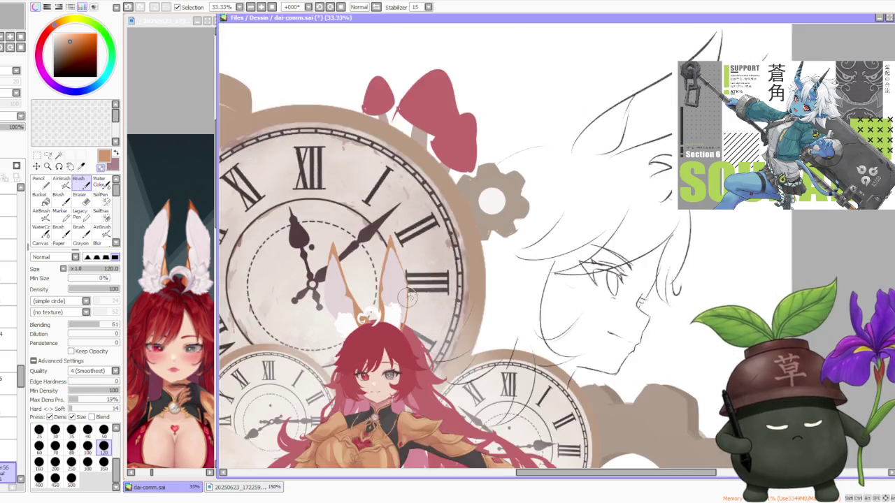
{"action": "scroll", "coordinate": [415, 297], "scroll_direction": "up", "scroll_amount": 1}
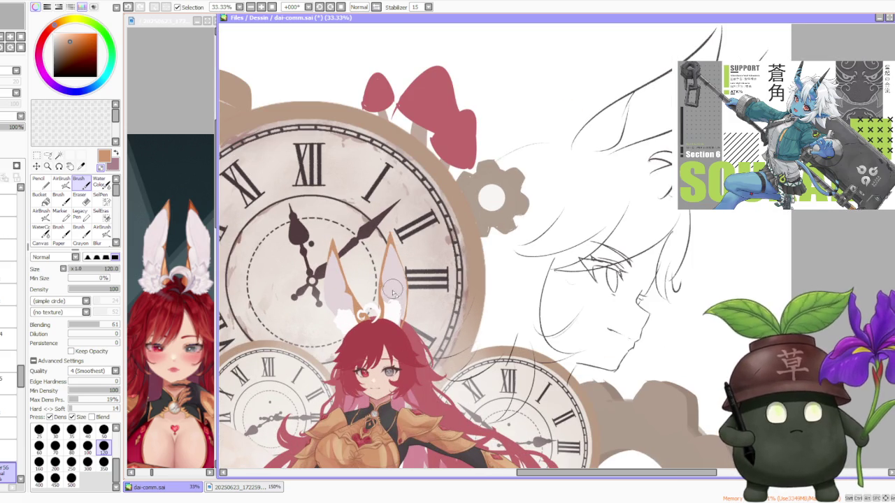
{"action": "left_click", "coordinate": [393, 312], "text": "alt"}
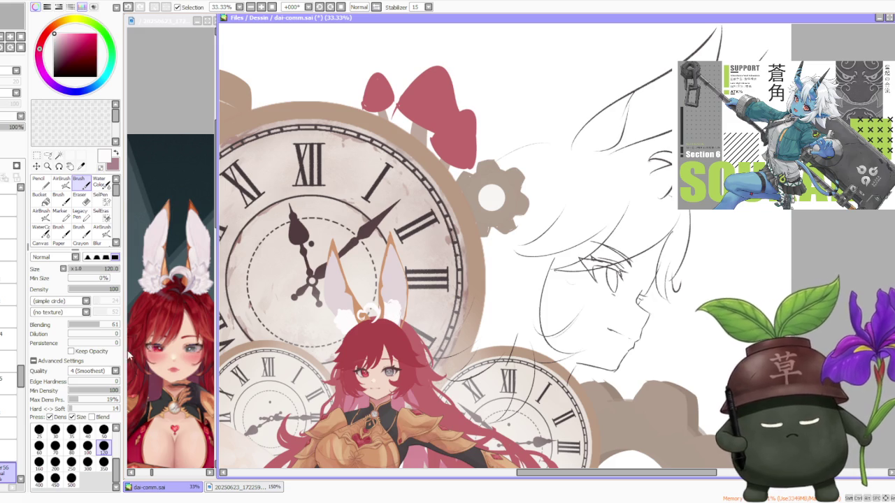
- Repaint a white stroke along the ear's edge, undoing and then restoring it
{"action": "scroll", "coordinate": [387, 289], "scroll_direction": "up", "scroll_amount": 1}
{"action": "scroll", "coordinate": [387, 289], "scroll_direction": "up", "scroll_amount": 1}
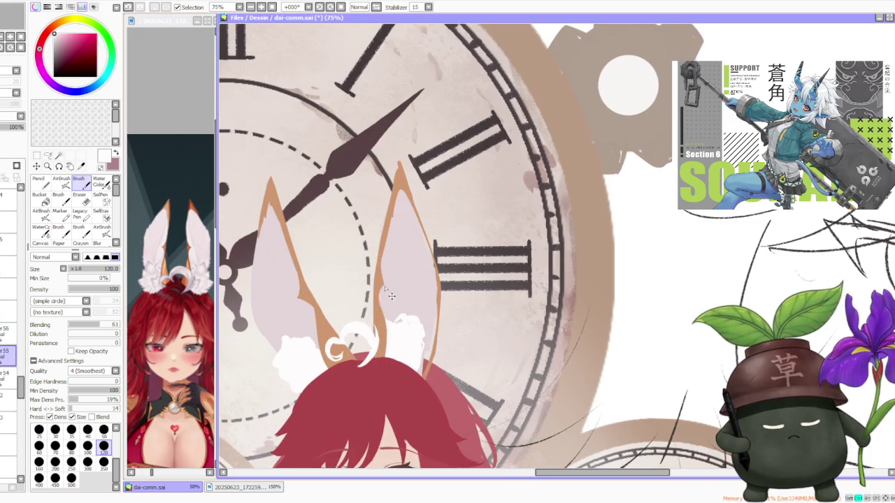
{"action": "key", "text": "ctrl+z"}
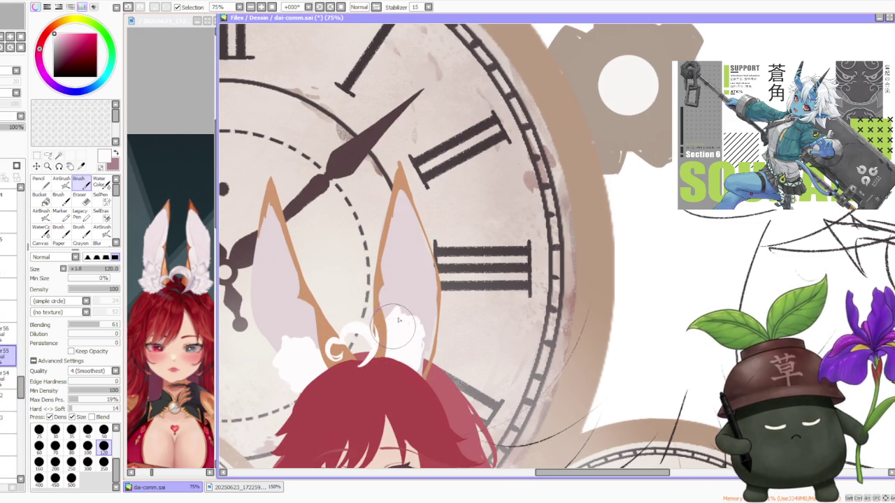
{"action": "left_click_drag", "start_coordinate": [421, 309], "coordinate": [411, 321]}
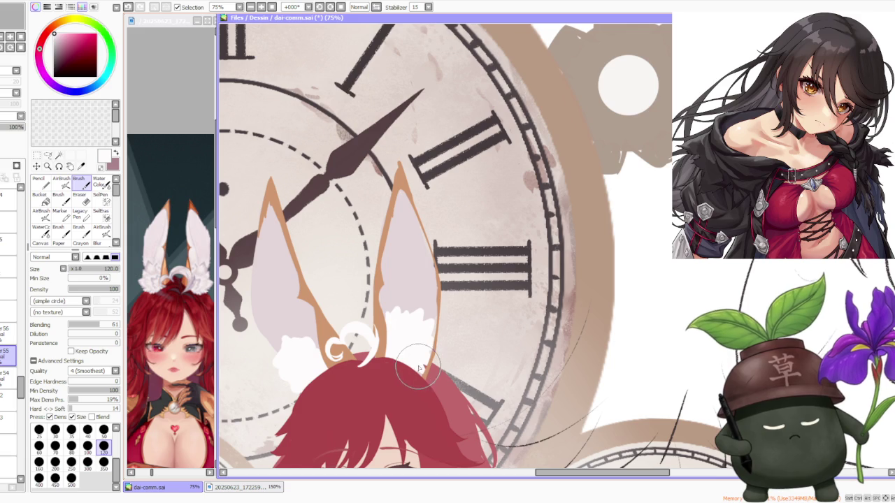
{"action": "key", "text": "ctrl+z"}
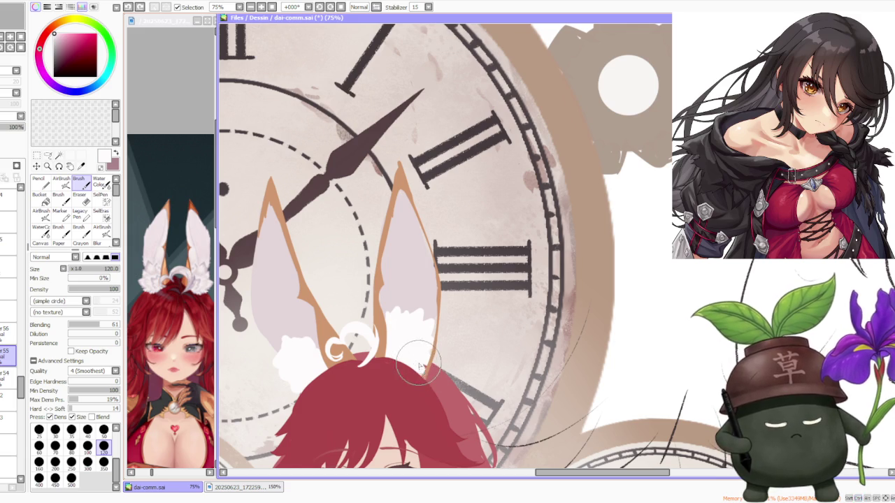
{"action": "key", "text": "ctrl+y"}
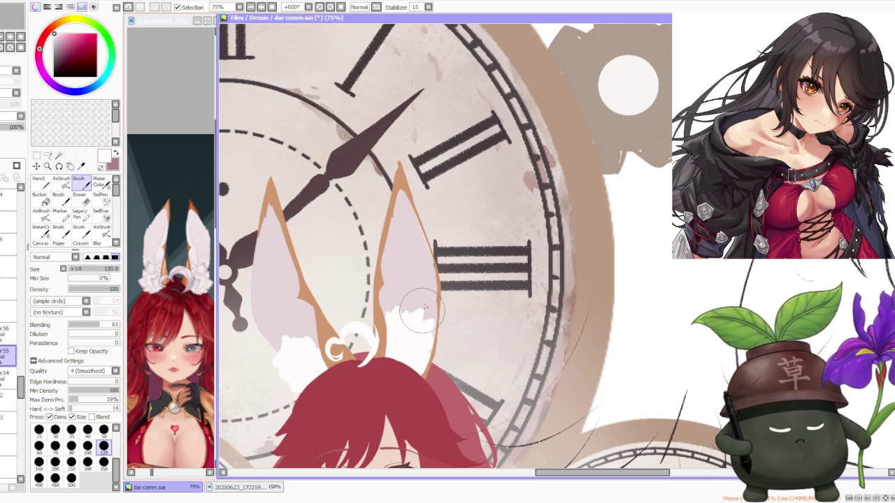
- Repaint the white fluff under the left ear and at the ear base, undoing misfired strokes
{"action": "scroll", "coordinate": [423, 313], "scroll_direction": "down", "scroll_amount": 3}
{"action": "scroll", "coordinate": [389, 279], "scroll_direction": "up", "scroll_amount": 1}
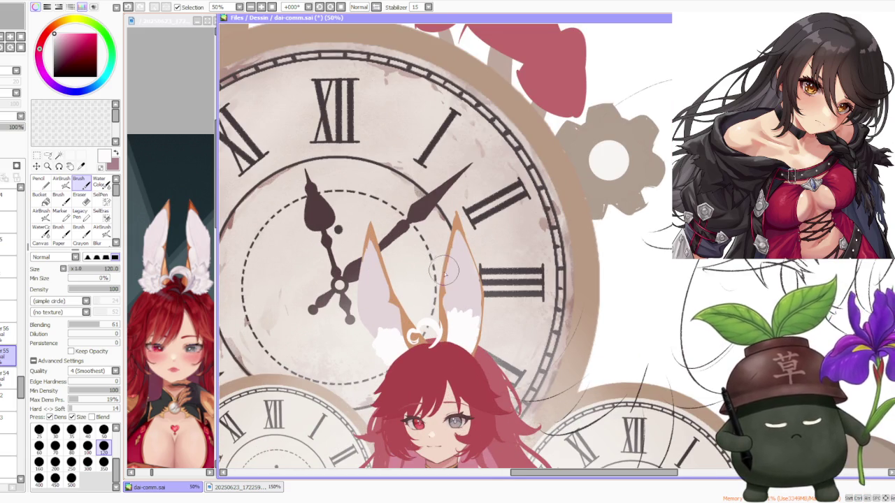
{"action": "scroll", "coordinate": [444, 286], "scroll_direction": "up", "scroll_amount": 1}
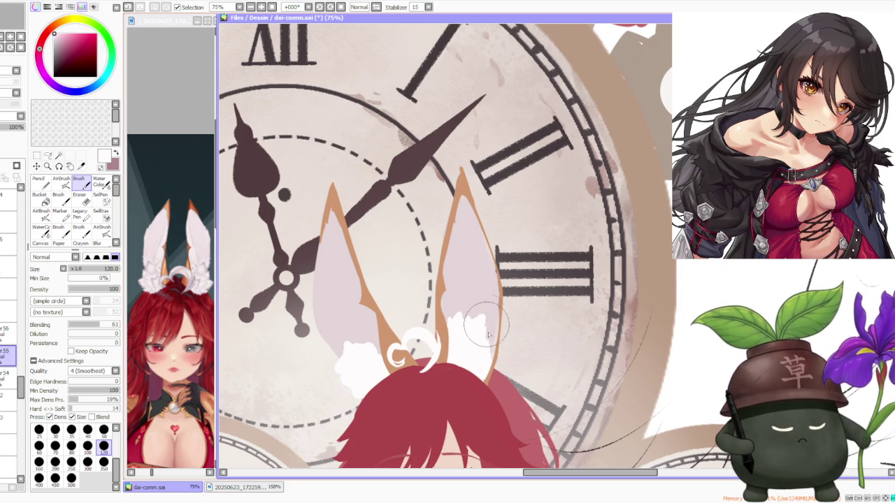
{"action": "key", "text": "ctrl+z"}
{"action": "left_click_drag", "start_coordinate": [490, 336], "coordinate": [483, 344]}
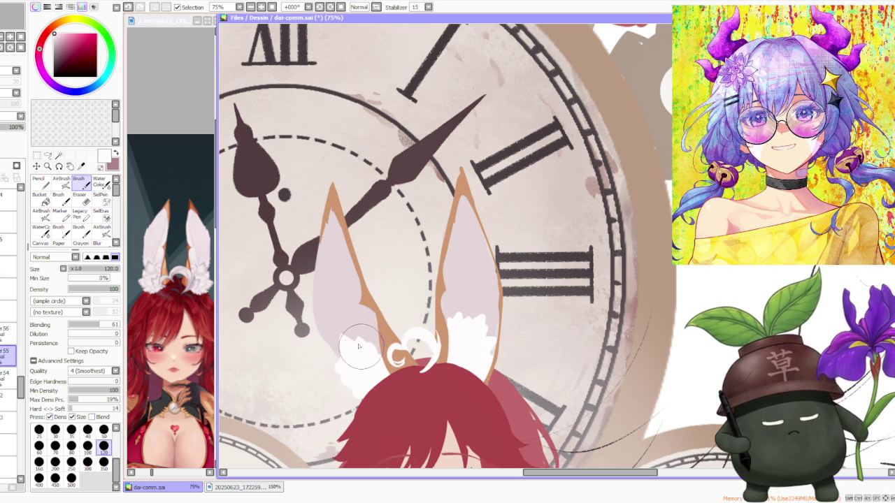
{"action": "key", "text": "ctrl+z"}
{"action": "key", "text": "ctrl+z"}
{"action": "left_click_drag", "start_coordinate": [371, 344], "coordinate": [373, 338]}
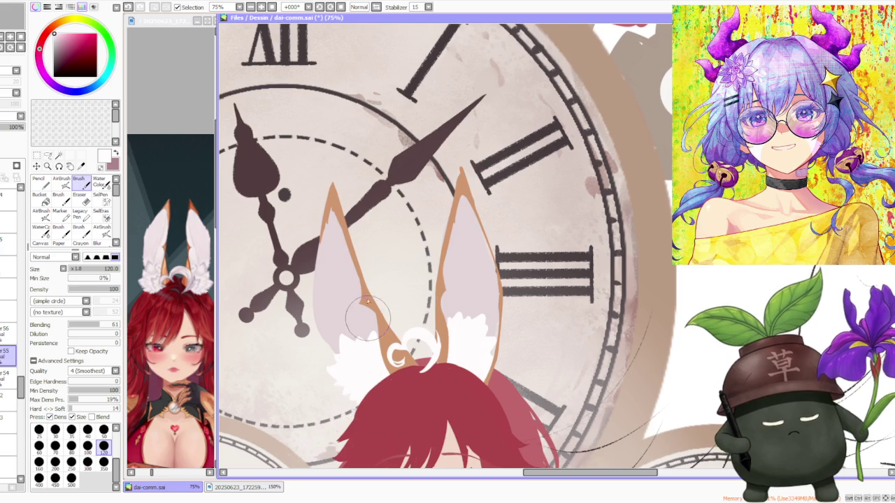
{"action": "scroll", "coordinate": [368, 318], "scroll_direction": "down", "scroll_amount": 4}
{"action": "scroll", "coordinate": [382, 240], "scroll_direction": "down", "scroll_amount": 1}
{"action": "scroll", "coordinate": [384, 245], "scroll_direction": "down", "scroll_amount": 1}
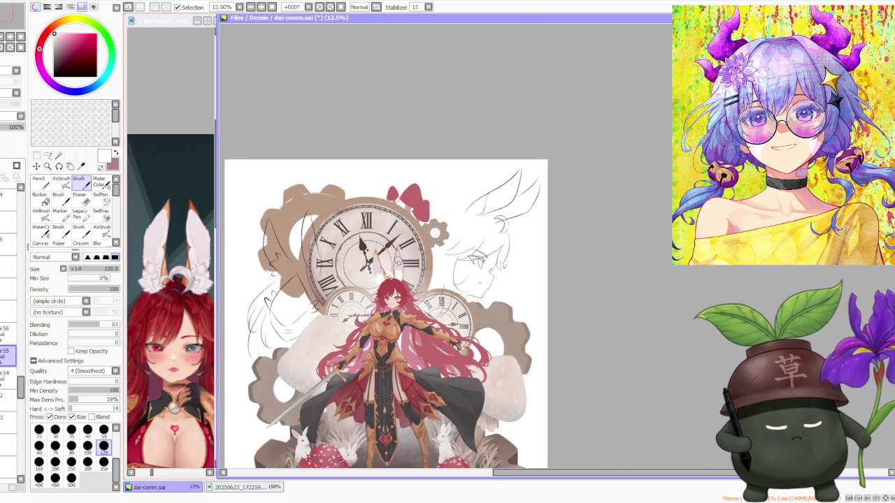
- Select the white fur tuft under the left ear with Move and free-deform its left corners inward
{"action": "scroll", "coordinate": [400, 274], "scroll_direction": "up", "scroll_amount": 4}
{"action": "scroll", "coordinate": [401, 282], "scroll_direction": "up", "scroll_amount": 1}
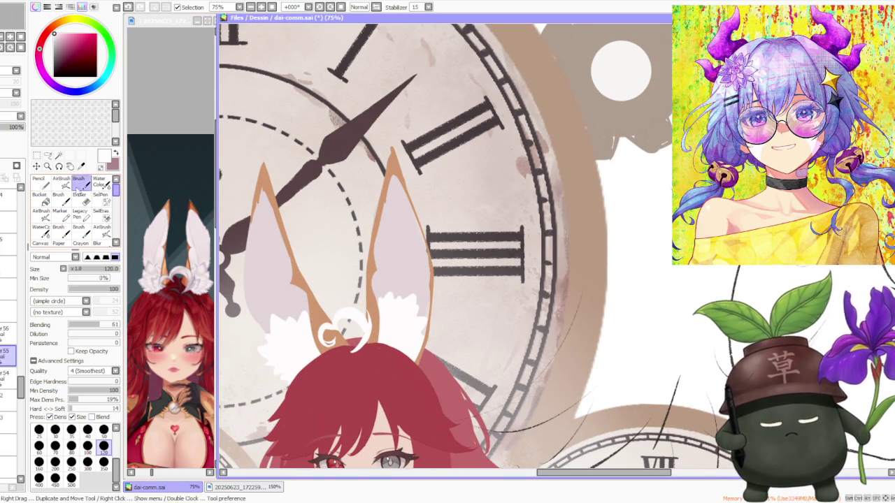
{"action": "left_click", "coordinate": [36, 167]}
{"action": "left_click_drag", "start_coordinate": [256, 311], "coordinate": [329, 384]}
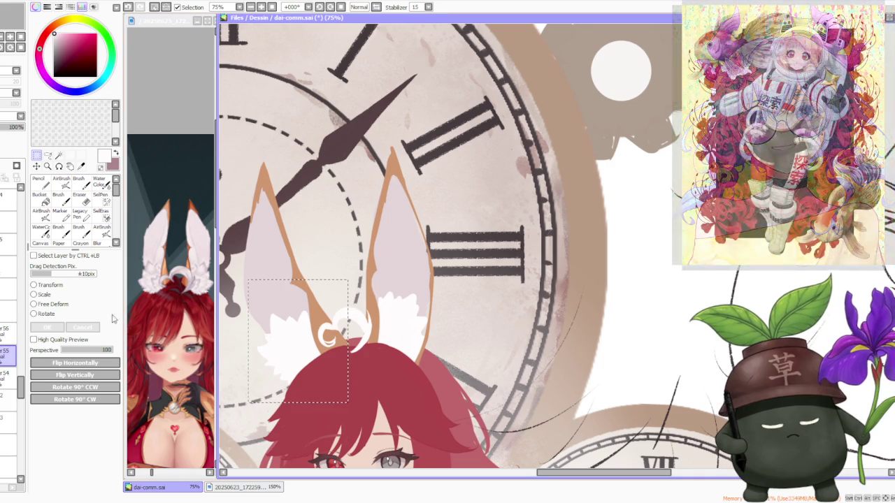
{"action": "left_click", "coordinate": [63, 304]}
{"action": "left_click_drag", "start_coordinate": [257, 312], "coordinate": [260, 314]}
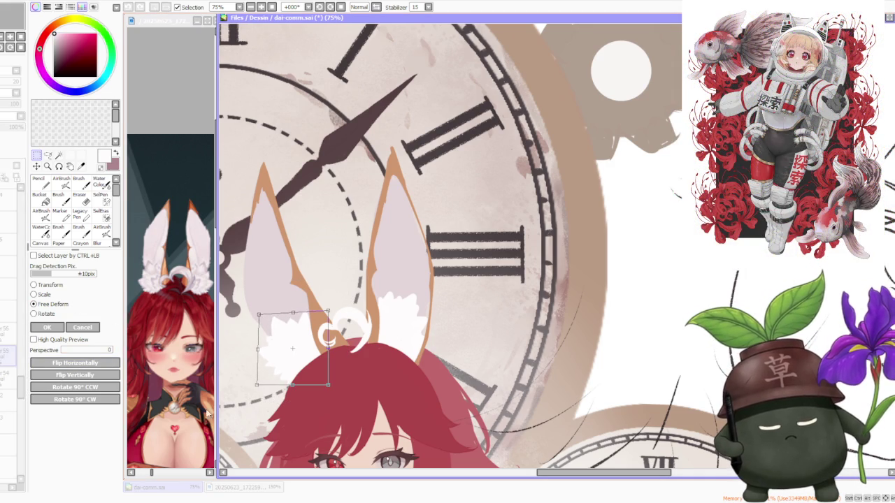
{"action": "left_click_drag", "start_coordinate": [256, 385], "coordinate": [265, 385]}
- Lower the tuft's top-right corner, lift its lower-right corner, and apply the warp
{"action": "left_click_drag", "start_coordinate": [327, 310], "coordinate": [330, 316]}
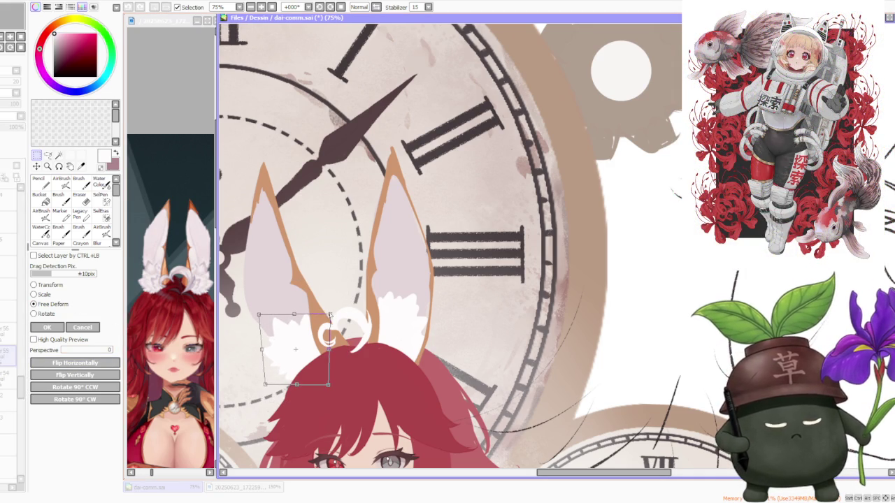
{"action": "left_click_drag", "start_coordinate": [260, 313], "coordinate": [264, 312]}
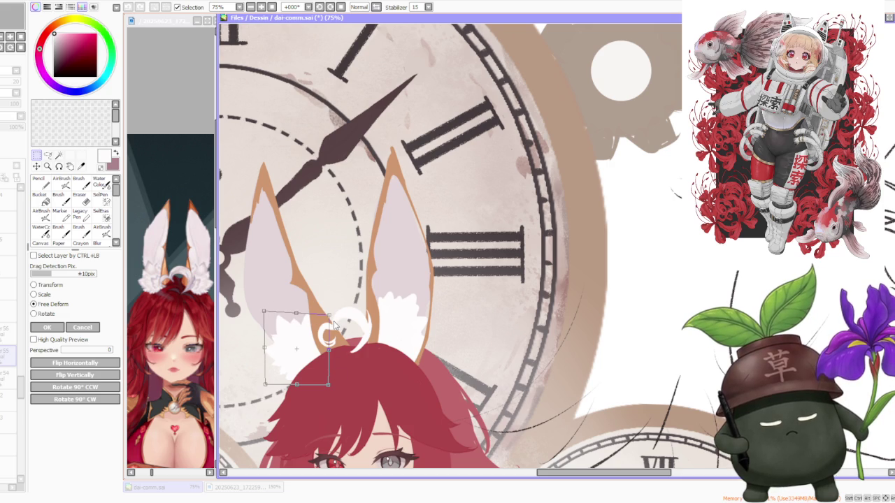
{"action": "left_click_drag", "start_coordinate": [332, 318], "coordinate": [332, 322]}
{"action": "left_click_drag", "start_coordinate": [329, 383], "coordinate": [333, 379]}
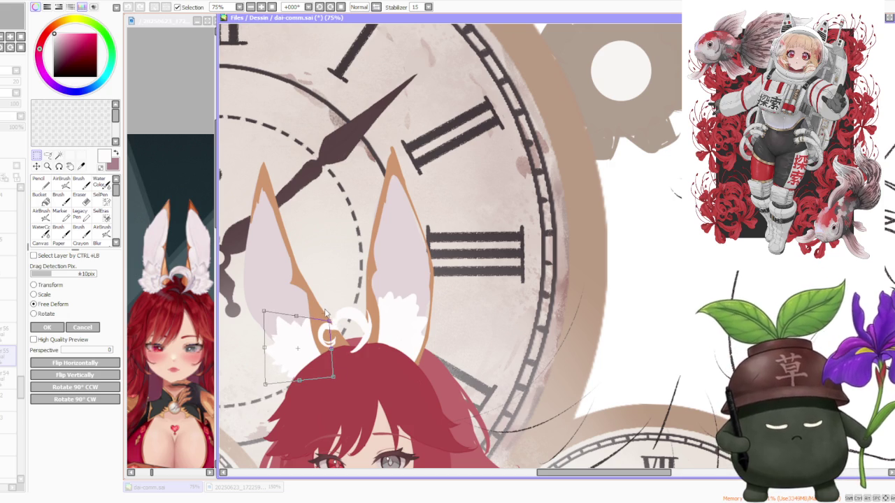
{"action": "left_click", "coordinate": [46, 328]}
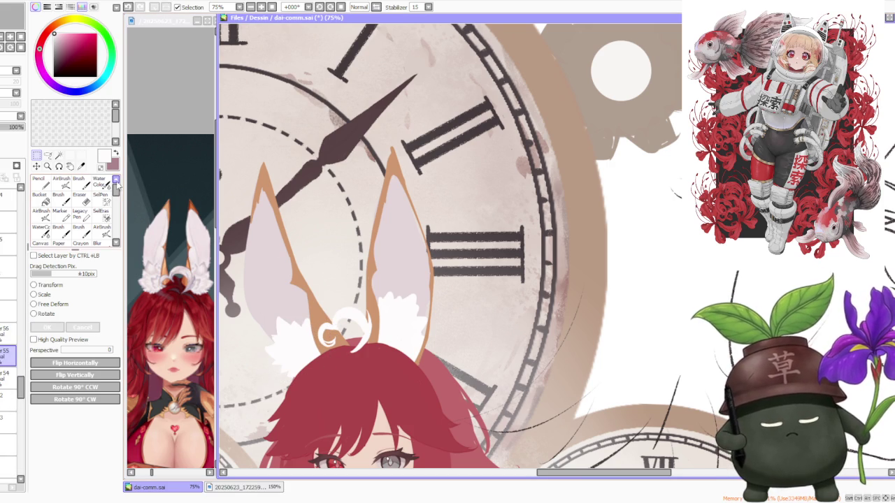
{"action": "left_click", "coordinate": [81, 182]}
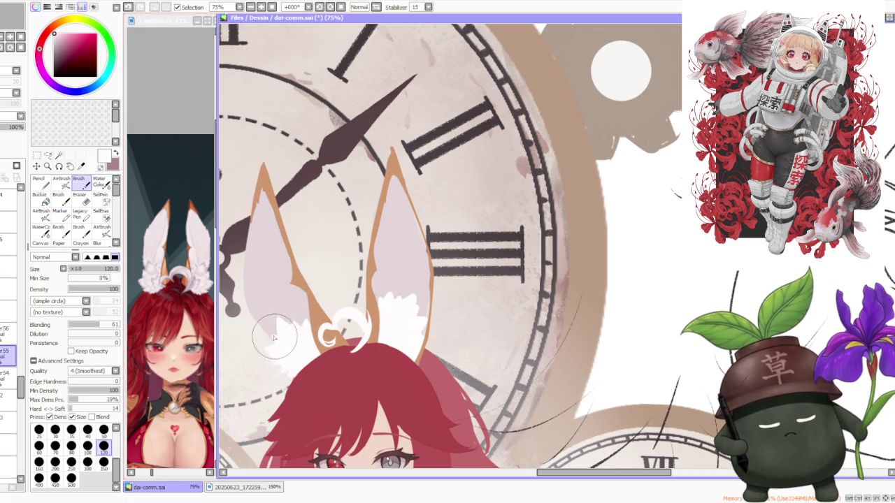
- Select the left ear-base fur tuft and stretch it upward with Free Deform
{"action": "scroll", "coordinate": [294, 339], "scroll_direction": "down", "scroll_amount": 3}
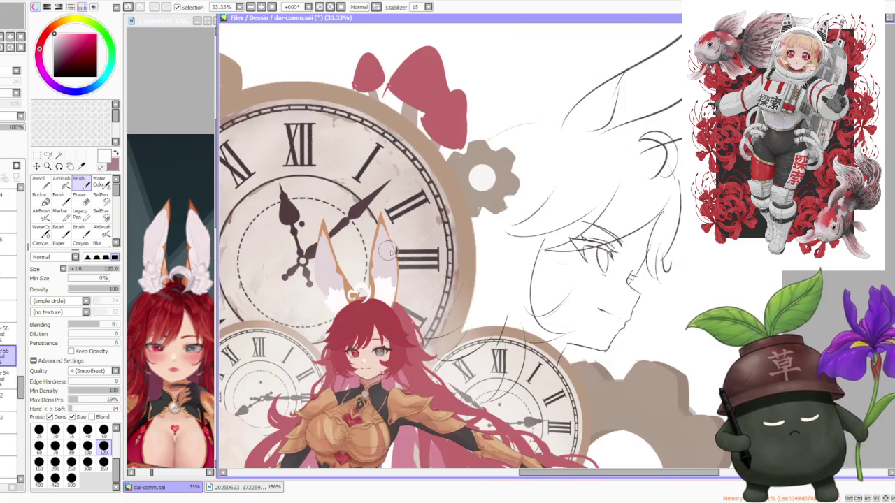
{"action": "scroll", "coordinate": [398, 274], "scroll_direction": "up", "scroll_amount": 2}
{"action": "left_click", "coordinate": [36, 155]}
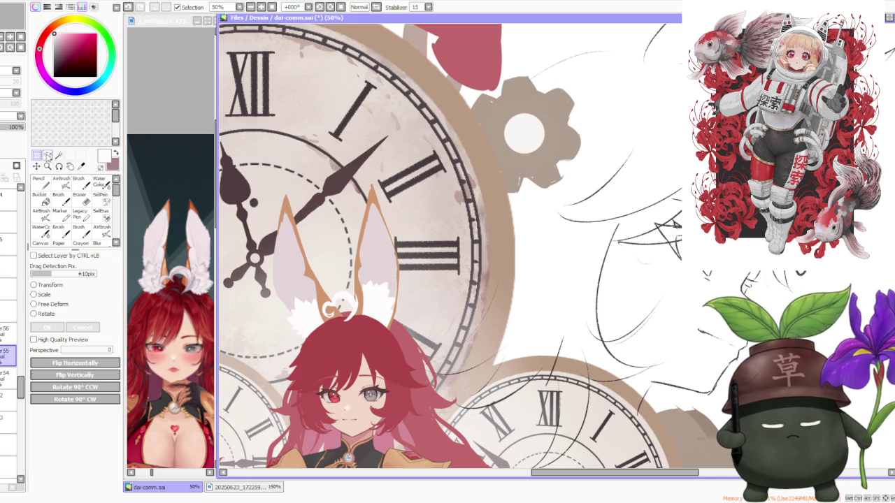
{"action": "left_click_drag", "start_coordinate": [355, 257], "coordinate": [407, 343]}
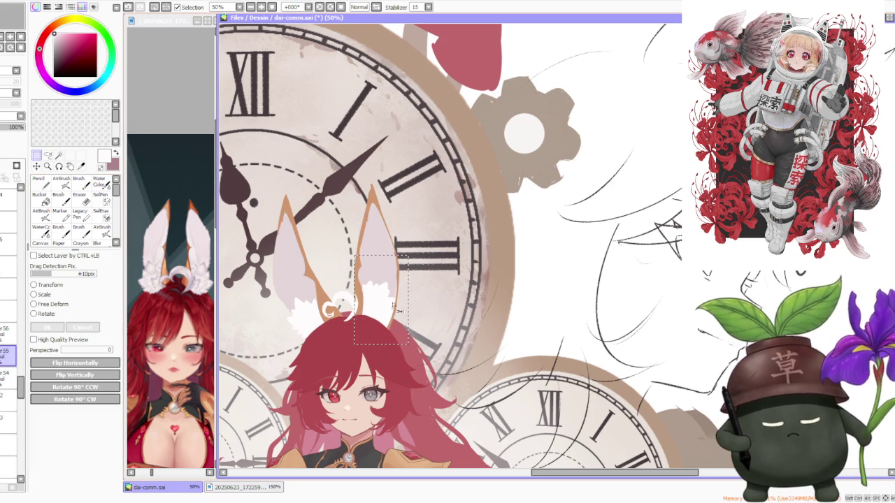
{"action": "left_click_drag", "start_coordinate": [286, 297], "coordinate": [333, 341]}
{"action": "left_click", "coordinate": [41, 294]}
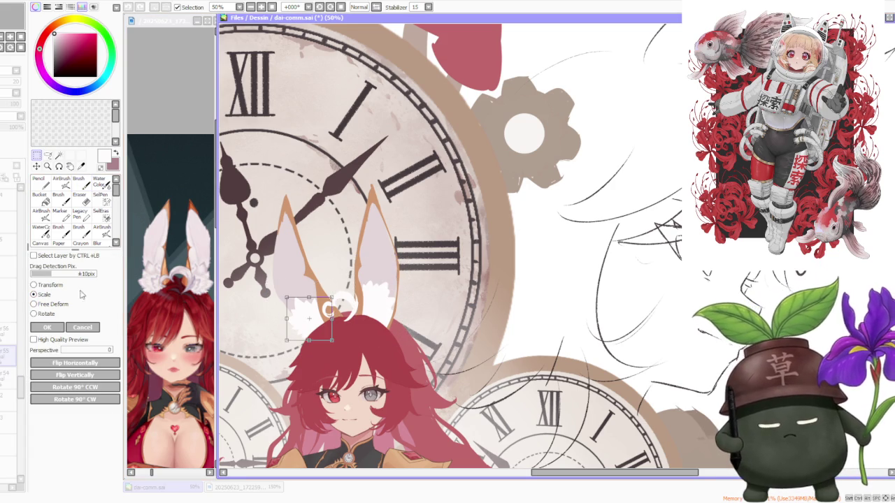
{"action": "left_click", "coordinate": [53, 304]}
{"action": "left_click_drag", "start_coordinate": [309, 297], "coordinate": [295, 315]}
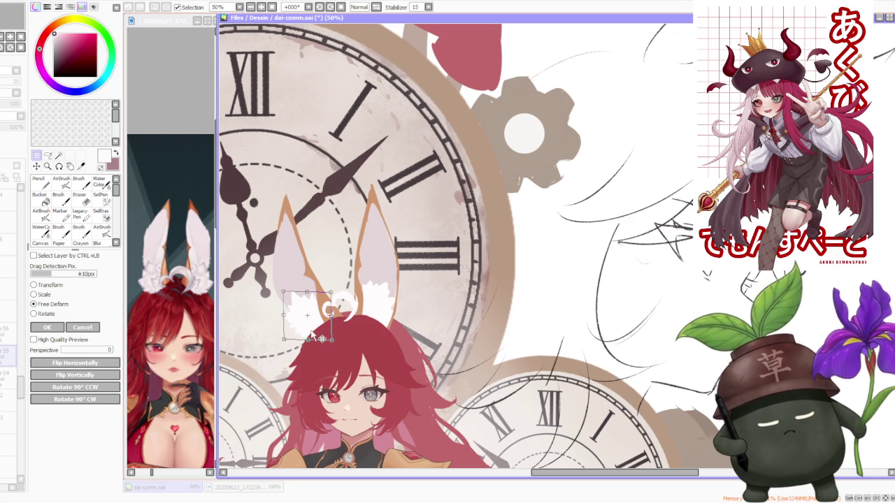
{"action": "key", "text": "Return"}
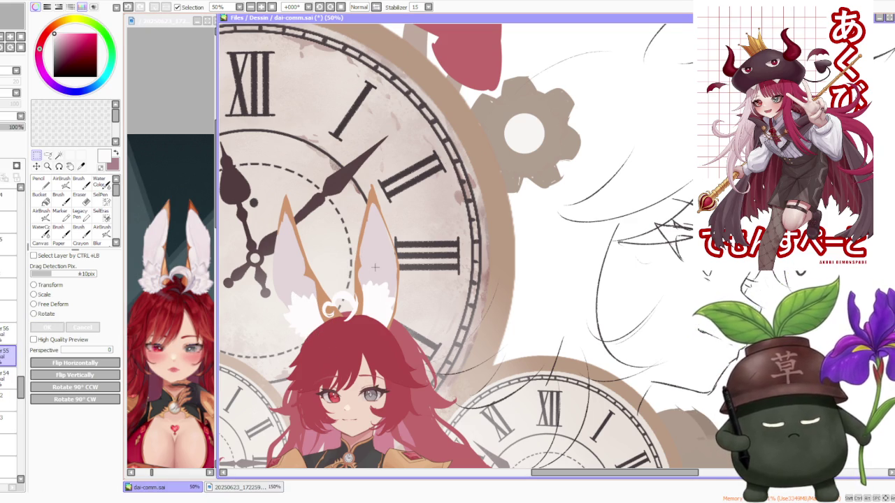
- Select the right ear base, warp its corners with Free Deform, and apply it
{"action": "left_click_drag", "start_coordinate": [355, 254], "coordinate": [403, 349]}
{"action": "key", "text": "ctrl+t"}
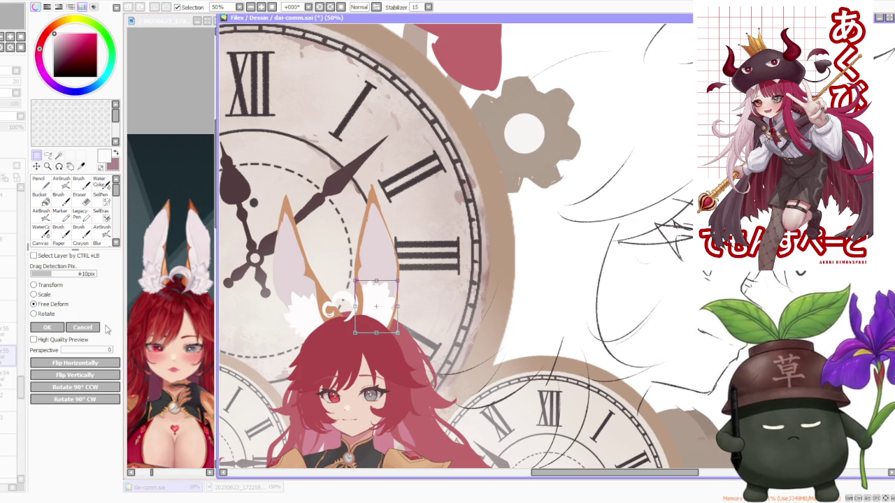
{"action": "left_click_drag", "start_coordinate": [355, 281], "coordinate": [397, 279]}
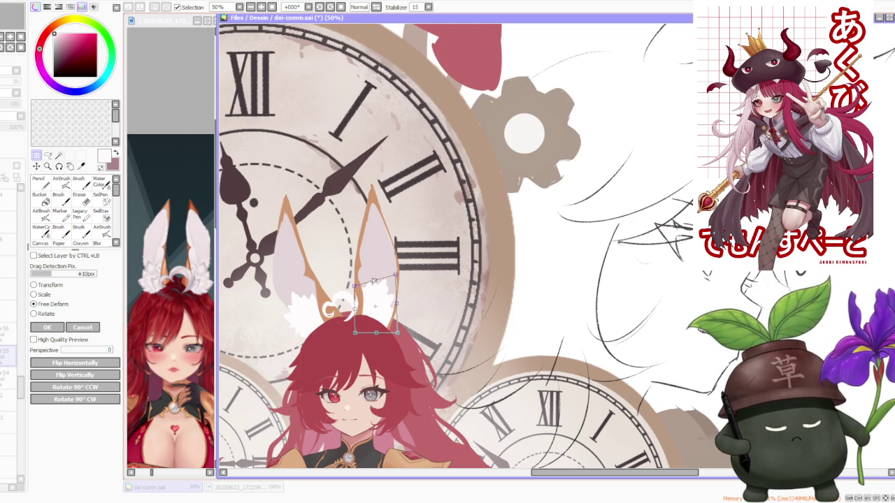
{"action": "left_click", "coordinate": [47, 328]}
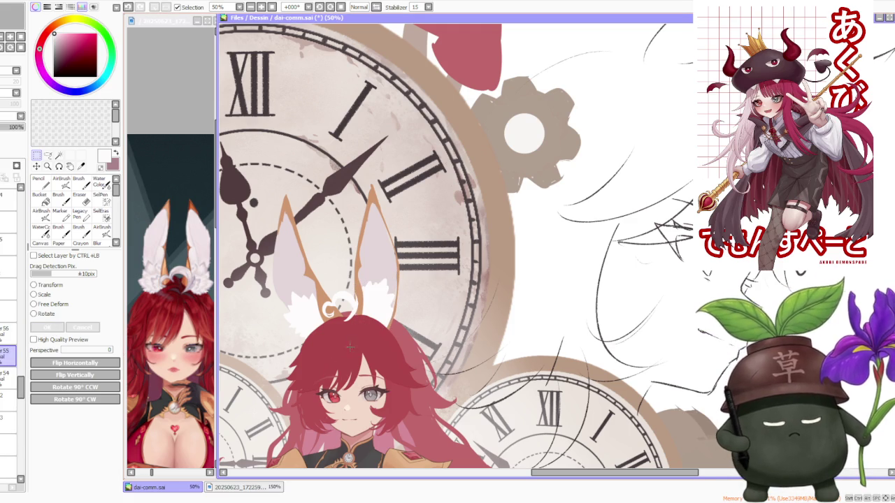
{"action": "left_click", "coordinate": [7, 329]}
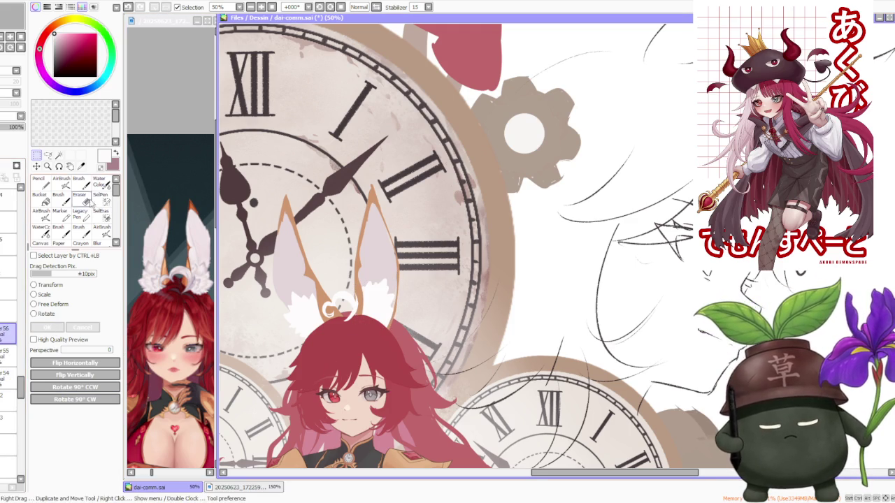
- Sample the orange-tan ear outline colour with the brush and move a layer lower in the stack
{"action": "key", "text": "b"}
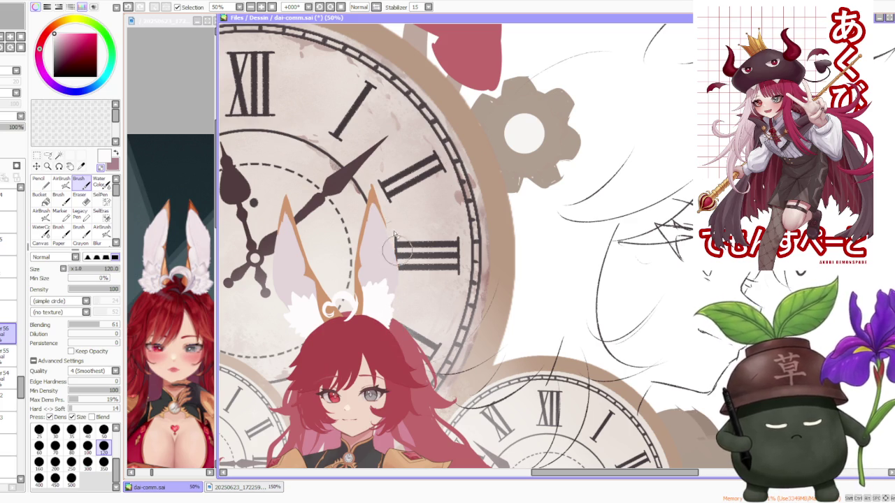
{"action": "left_click", "coordinate": [368, 198], "text": "alt"}
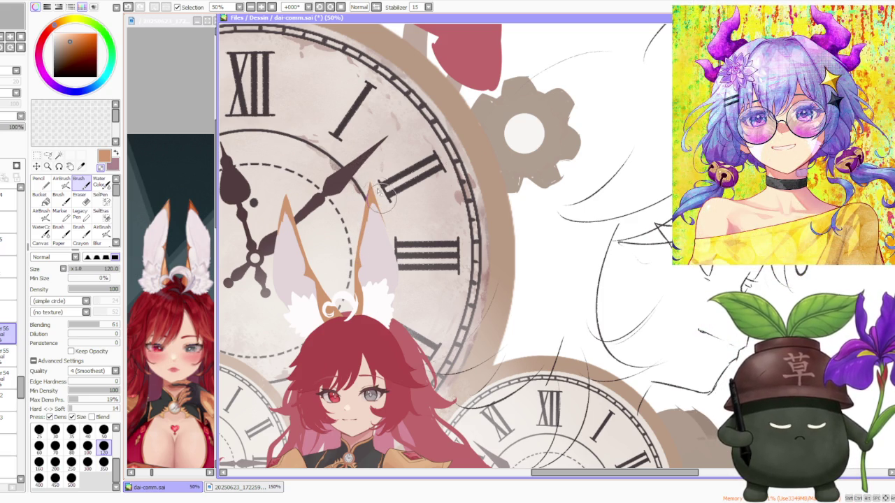
{"action": "left_click", "coordinate": [5, 376]}
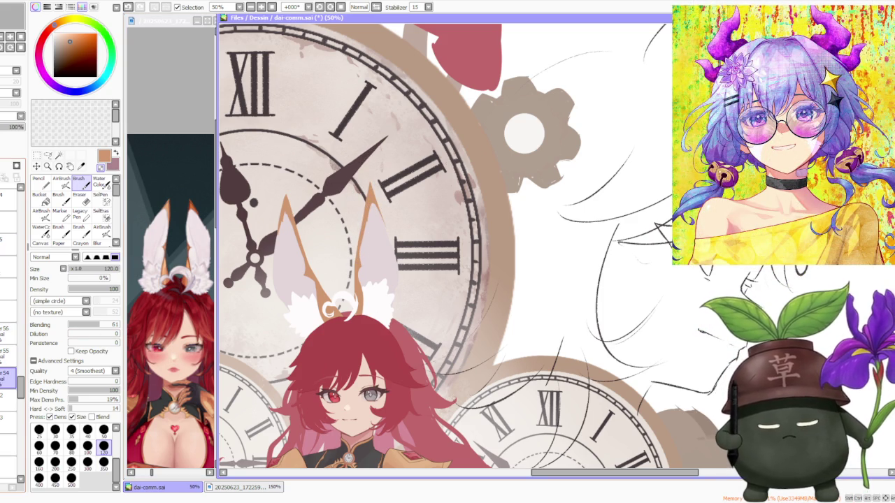
{"action": "left_click_drag", "start_coordinate": [4, 381], "coordinate": [3, 410]}
- Undo the last stroke and select the layer one step lower
{"action": "scroll", "coordinate": [388, 290], "scroll_direction": "up", "scroll_amount": 1}
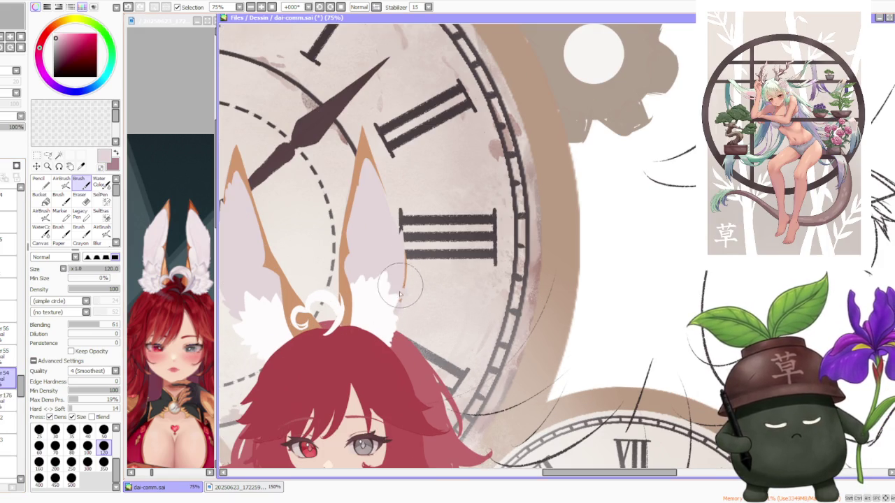
{"action": "scroll", "coordinate": [412, 256], "scroll_direction": "down", "scroll_amount": 3}
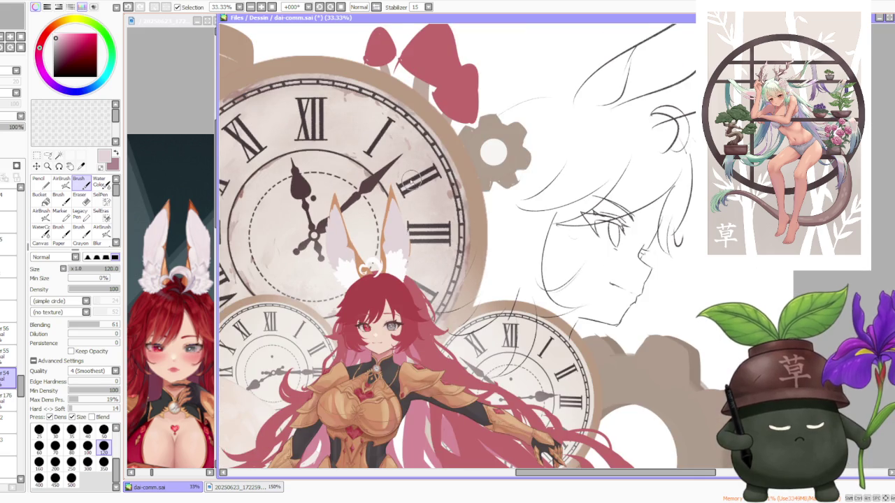
{"action": "scroll", "coordinate": [409, 181], "scroll_direction": "up", "scroll_amount": 2}
{"action": "scroll", "coordinate": [406, 189], "scroll_direction": "up", "scroll_amount": 2}
{"action": "key", "text": "ctrl+z"}
{"action": "left_click", "coordinate": [7, 397]}
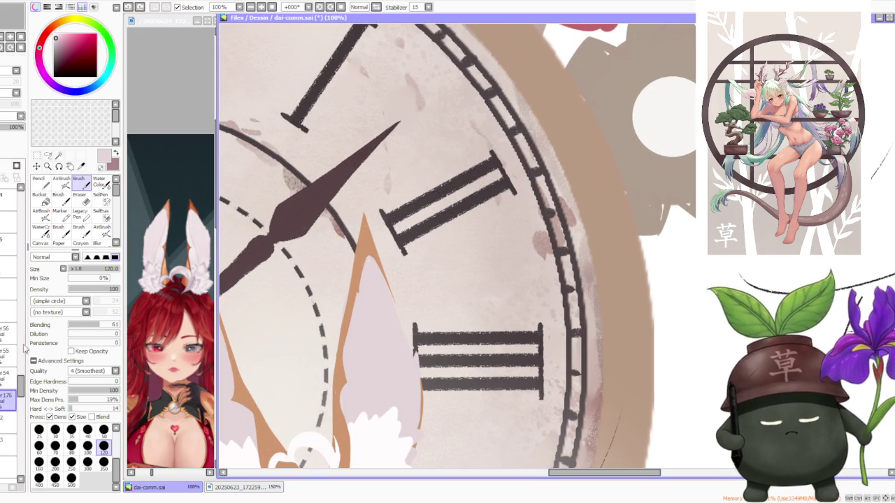
- Retouch the right ear's orange edge on a higher layer, then step down to the ear layer
{"action": "left_click", "coordinate": [6, 330]}
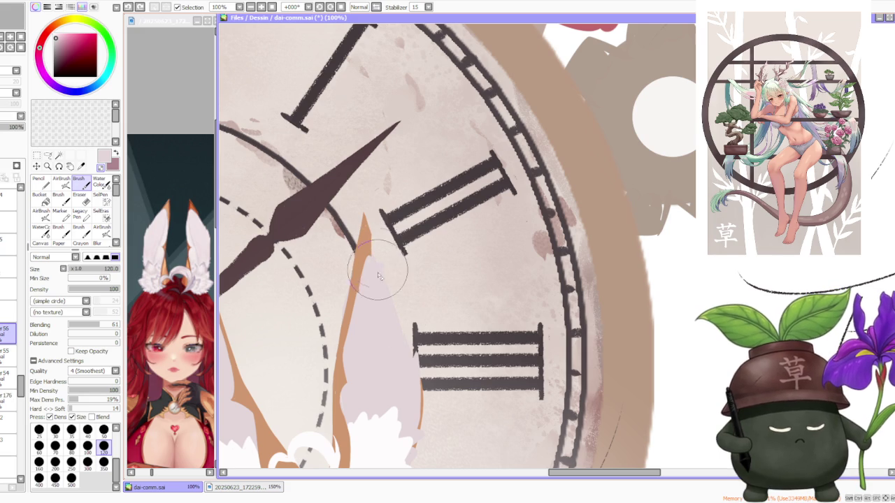
{"action": "left_click_drag", "start_coordinate": [377, 263], "coordinate": [373, 273]}
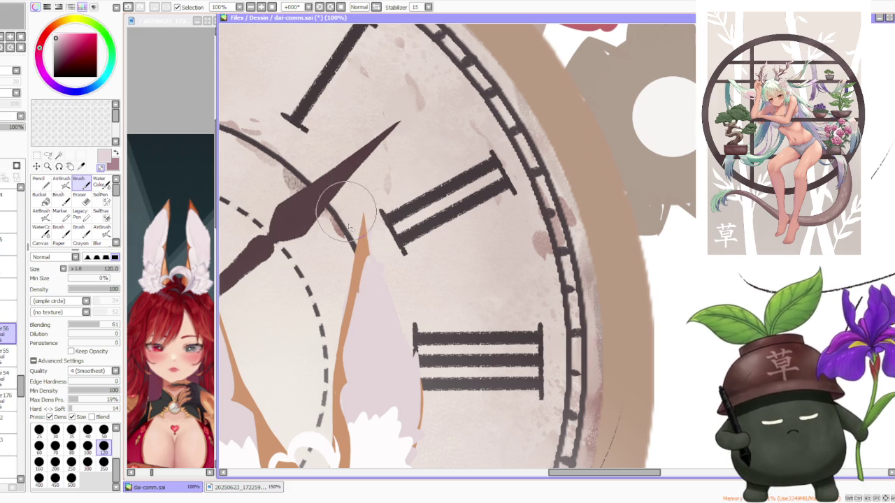
{"action": "left_click", "coordinate": [6, 354]}
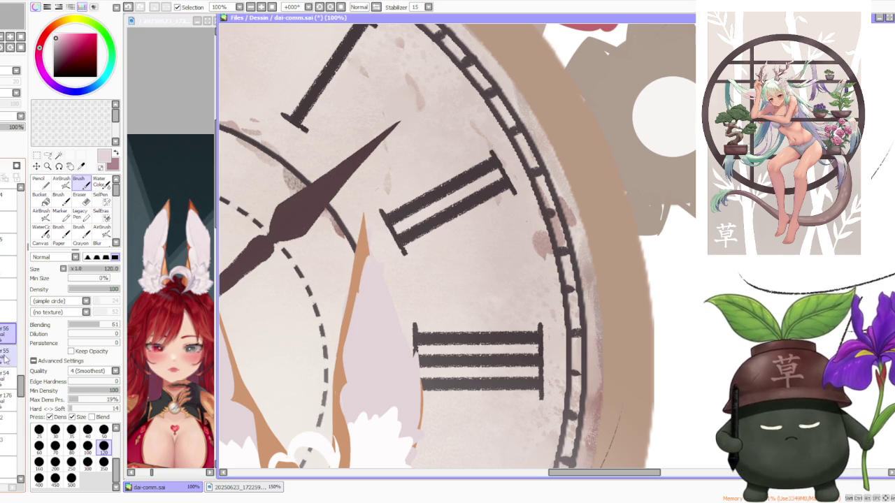
{"action": "left_click", "coordinate": [6, 378]}
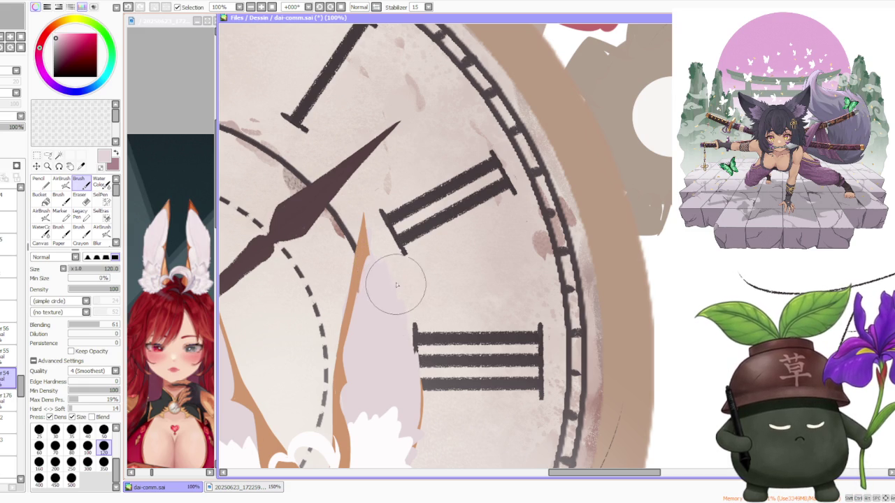
- Select the ear rim layer and sample the rim's orange colour
{"action": "scroll", "coordinate": [393, 303], "scroll_direction": "down", "scroll_amount": 2}
{"action": "scroll", "coordinate": [413, 280], "scroll_direction": "down", "scroll_amount": 2}
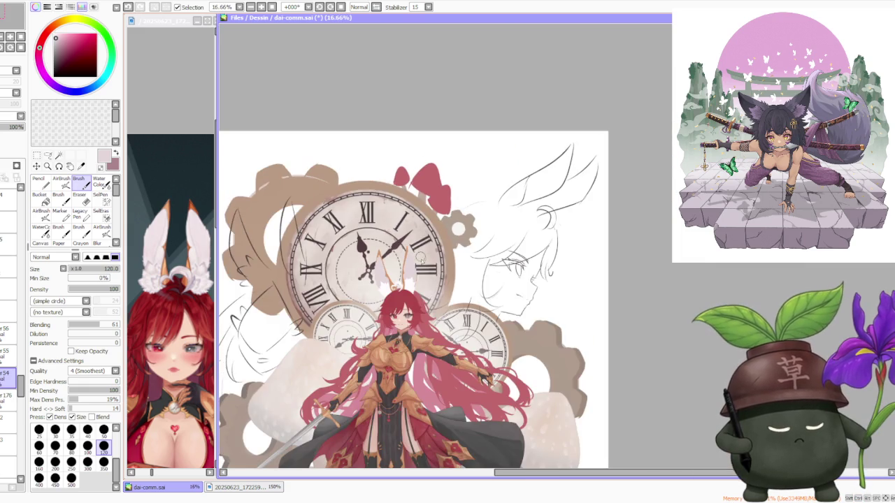
{"action": "scroll", "coordinate": [423, 275], "scroll_direction": "up", "scroll_amount": 2}
{"action": "scroll", "coordinate": [280, 231], "scroll_direction": "up", "scroll_amount": 1}
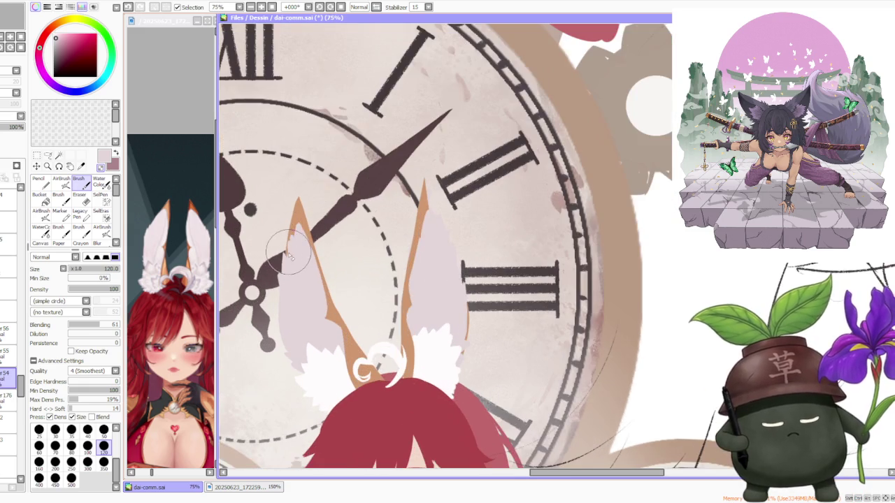
{"action": "scroll", "coordinate": [285, 270], "scroll_direction": "up", "scroll_amount": 1}
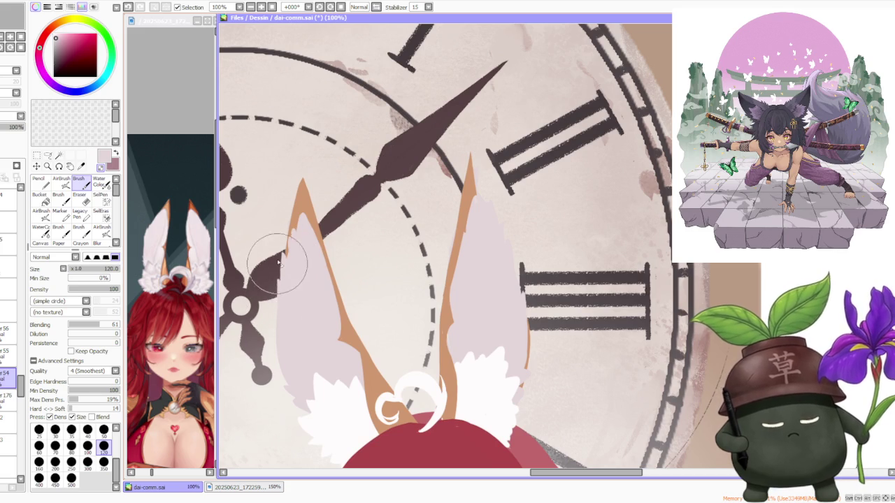
{"action": "scroll", "coordinate": [285, 251], "scroll_direction": "down", "scroll_amount": 1}
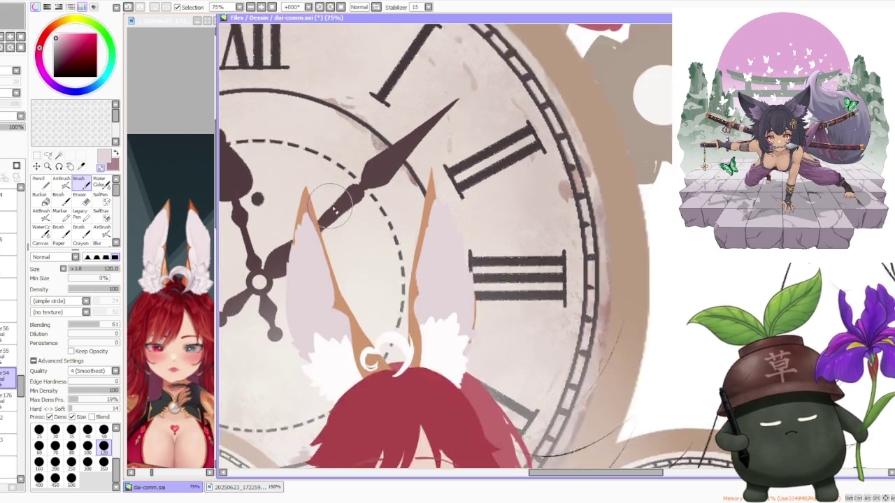
{"action": "scroll", "coordinate": [288, 238], "scroll_direction": "up", "scroll_amount": 2}
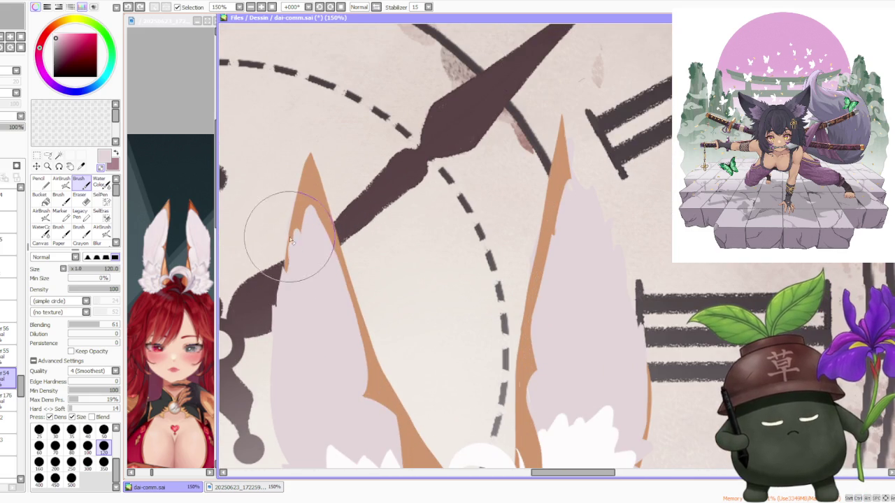
{"action": "scroll", "coordinate": [291, 225], "scroll_direction": "down", "scroll_amount": 1}
{"action": "scroll", "coordinate": [307, 210], "scroll_direction": "down", "scroll_amount": 1}
{"action": "scroll", "coordinate": [321, 199], "scroll_direction": "down", "scroll_amount": 1}
{"action": "scroll", "coordinate": [320, 199], "scroll_direction": "up", "scroll_amount": 1}
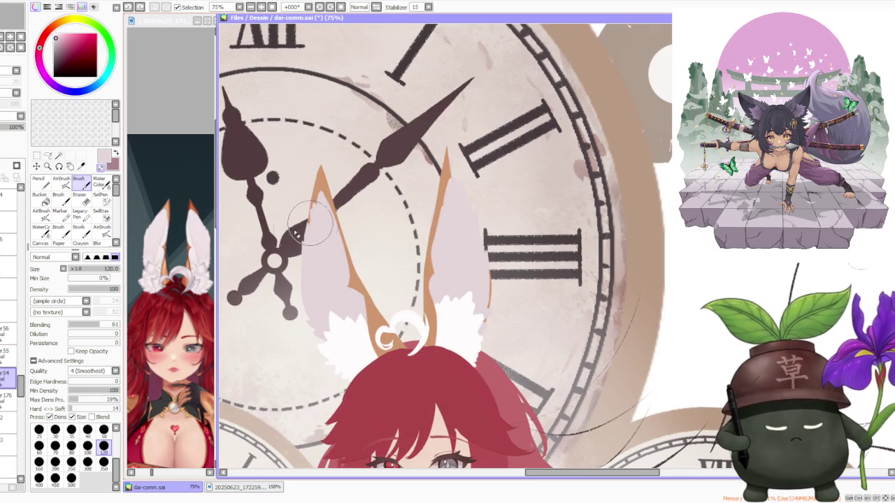
{"action": "left_click", "coordinate": [7, 328]}
{"action": "scroll", "coordinate": [309, 181], "scroll_direction": "up", "scroll_amount": 2}
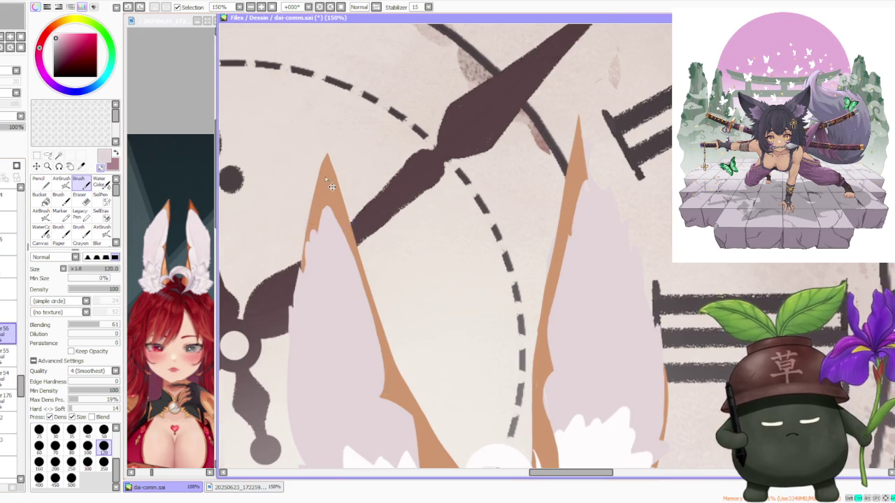
{"action": "left_click", "coordinate": [315, 189], "text": "alt"}
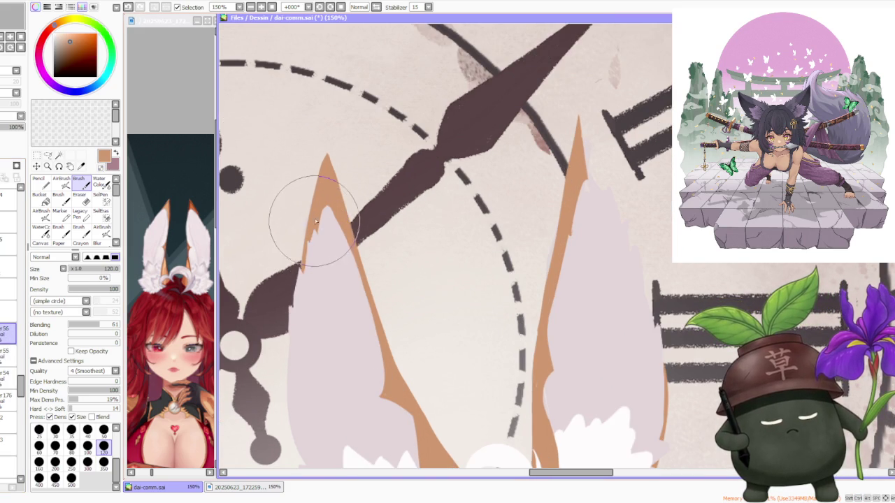
- Paint an orange rim stroke down the right ear's tip and outer edge
{"action": "scroll", "coordinate": [357, 194], "scroll_direction": "down", "scroll_amount": 3}
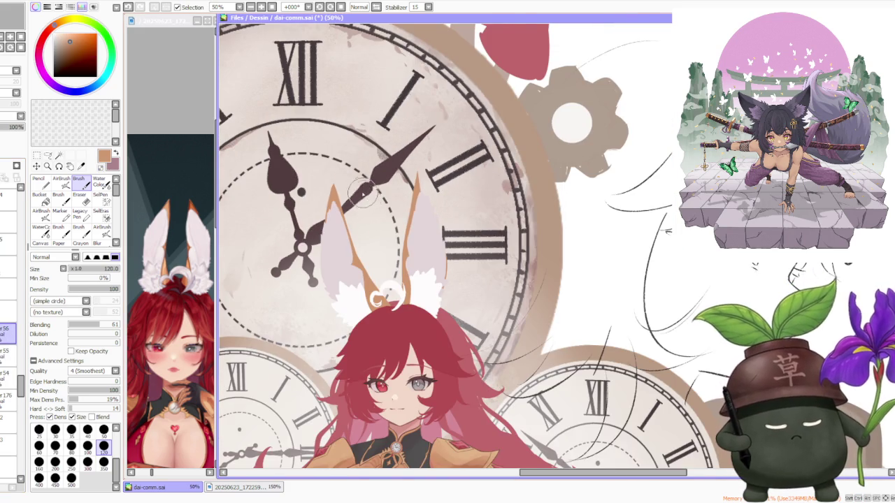
{"action": "scroll", "coordinate": [358, 197], "scroll_direction": "down", "scroll_amount": 1}
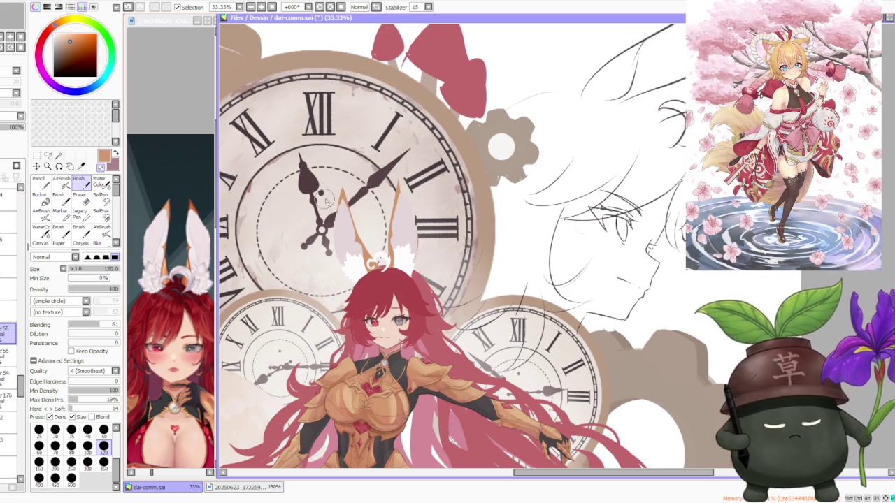
{"action": "scroll", "coordinate": [325, 201], "scroll_direction": "up", "scroll_amount": 4}
{"action": "scroll", "coordinate": [359, 251], "scroll_direction": "up", "scroll_amount": 1}
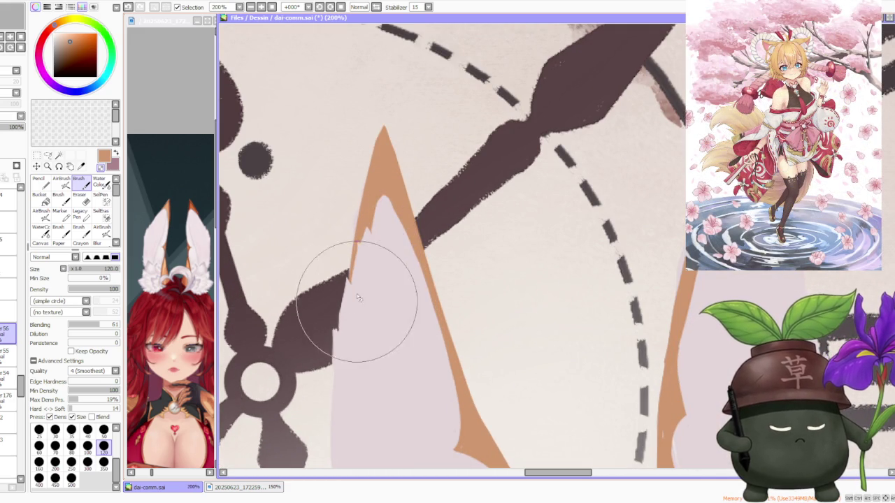
{"action": "scroll", "coordinate": [357, 216], "scroll_direction": "down", "scroll_amount": 2}
{"action": "scroll", "coordinate": [477, 180], "scroll_direction": "down", "scroll_amount": 1}
{"action": "scroll", "coordinate": [477, 180], "scroll_direction": "down", "scroll_amount": 1}
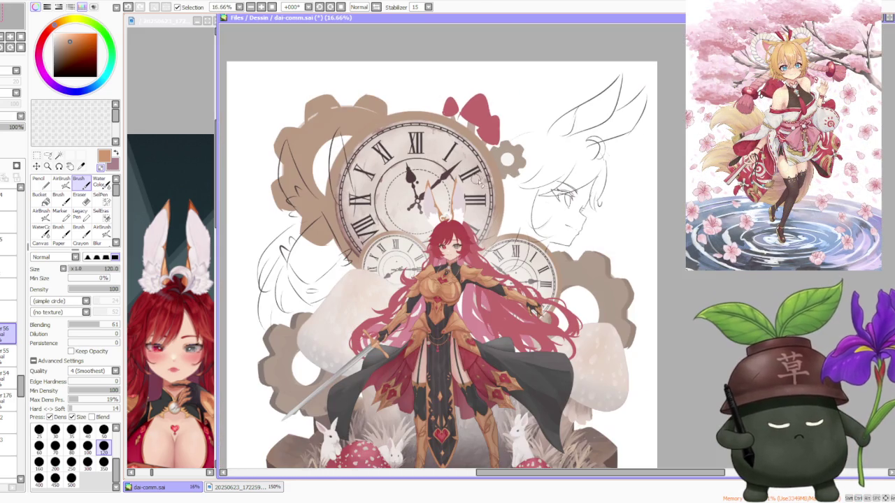
{"action": "scroll", "coordinate": [489, 176], "scroll_direction": "up", "scroll_amount": 2}
{"action": "scroll", "coordinate": [483, 178], "scroll_direction": "up", "scroll_amount": 1}
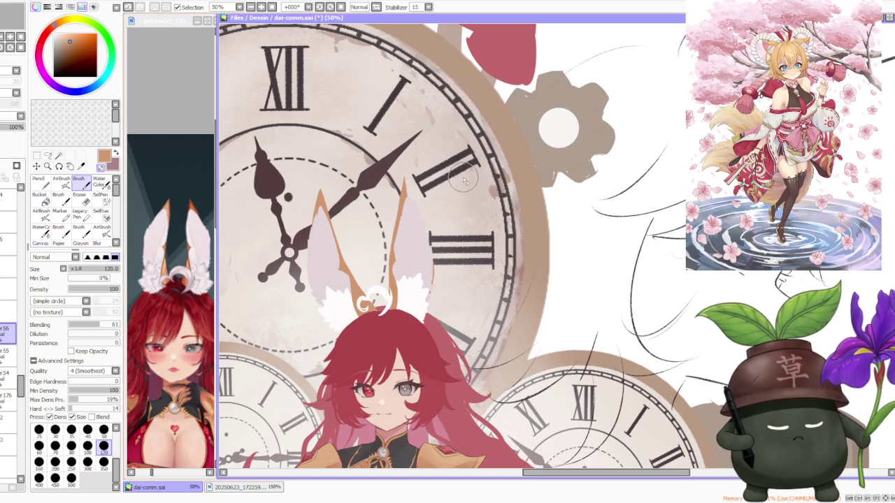
{"action": "scroll", "coordinate": [404, 183], "scroll_direction": "up", "scroll_amount": 2}
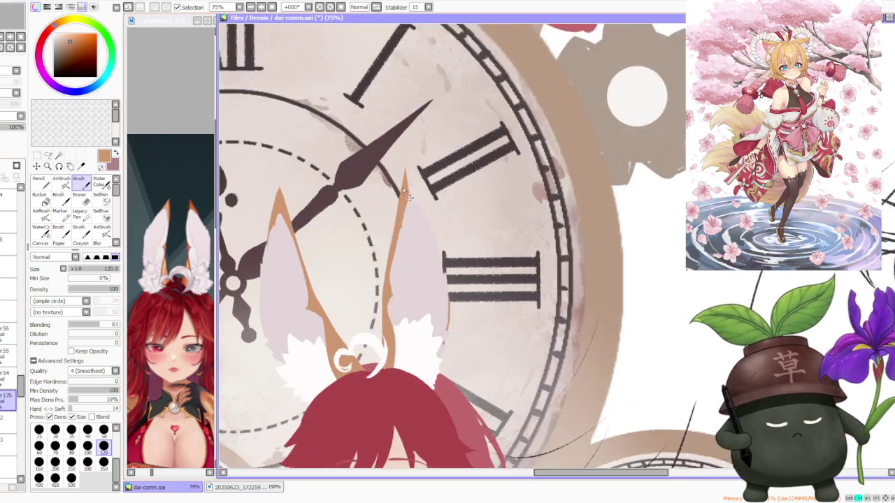
{"action": "left_click_drag", "start_coordinate": [410, 172], "coordinate": [417, 203]}
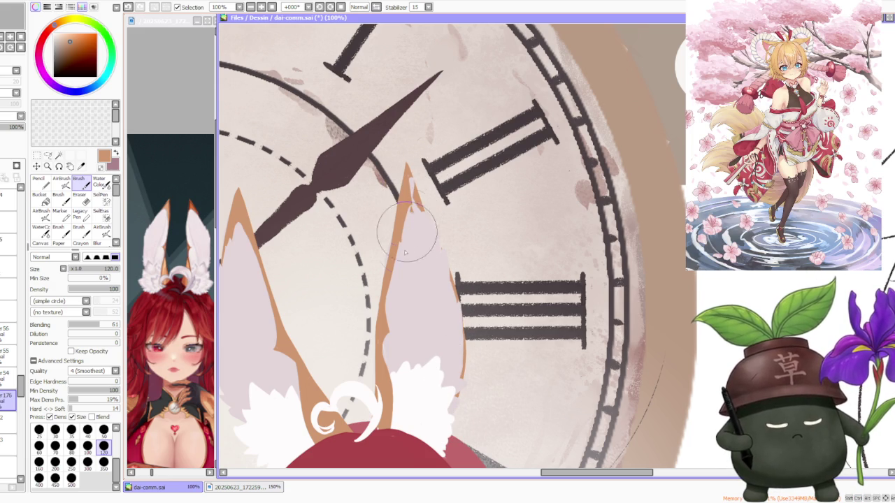
- Sample the ear interior's light pink on the lower layer, then the rim's tan-orange higher up
{"action": "left_click", "coordinate": [9, 378]}
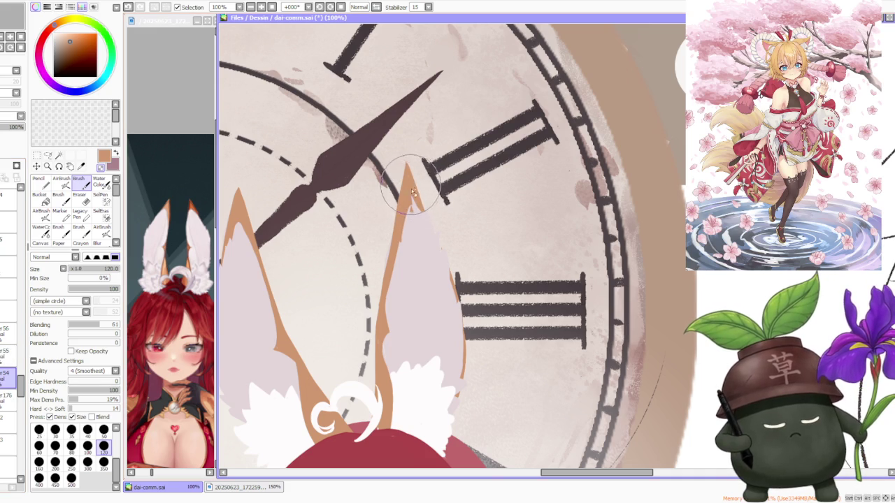
{"action": "left_click", "coordinate": [419, 219], "text": "alt"}
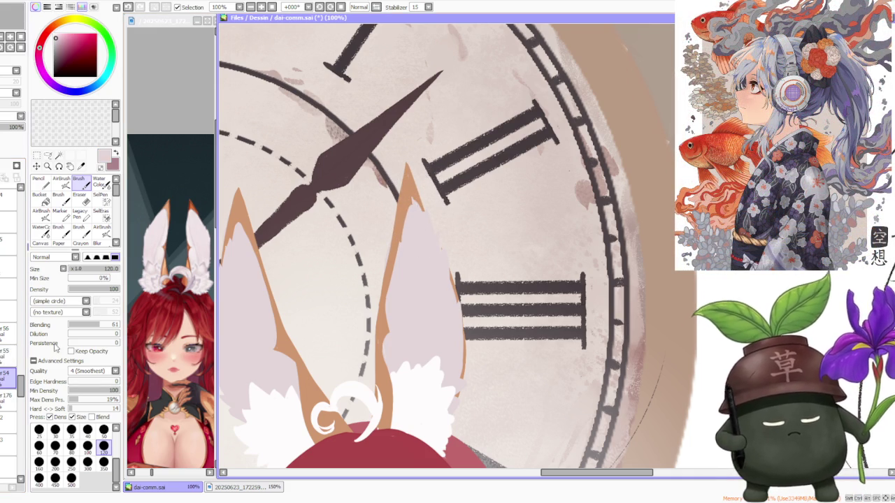
{"action": "left_click", "coordinate": [7, 329]}
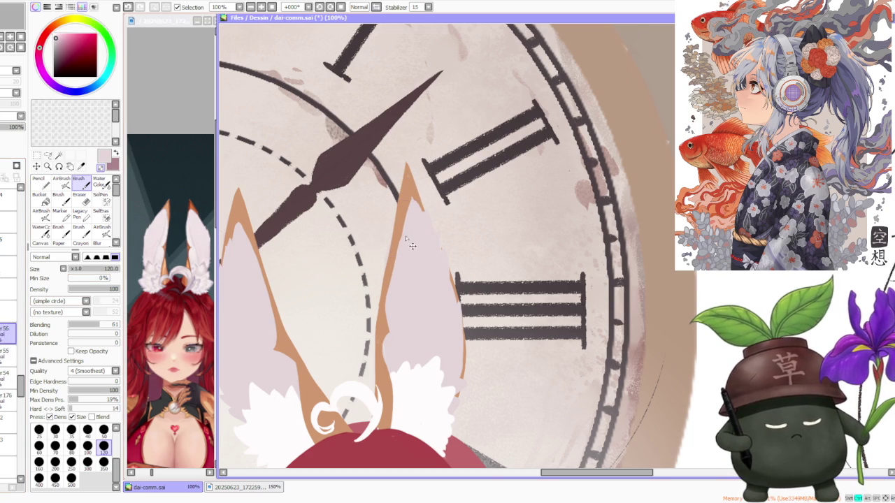
{"action": "left_click", "coordinate": [404, 195], "text": "alt"}
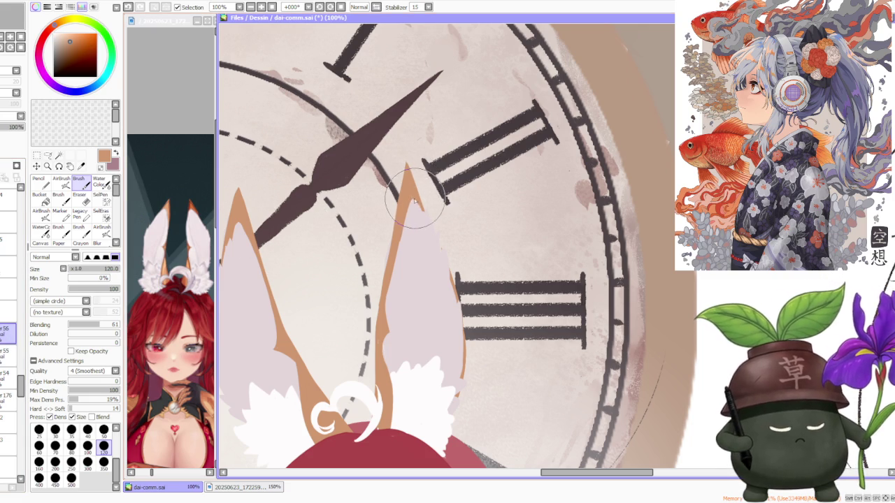
- Pick a pale pink ear colour on the ear fill layer and enlarge the brush to 300
{"action": "scroll", "coordinate": [412, 201], "scroll_direction": "down", "scroll_amount": 2}
{"action": "scroll", "coordinate": [423, 164], "scroll_direction": "down", "scroll_amount": 1}
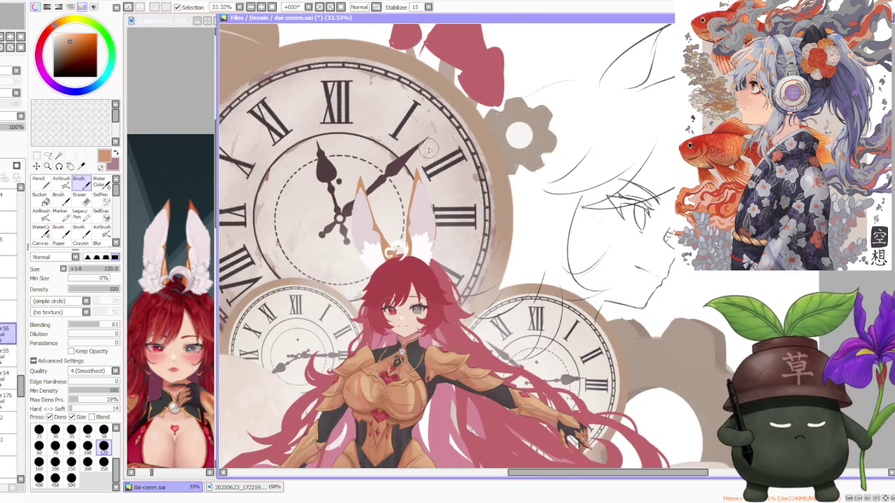
{"action": "scroll", "coordinate": [423, 164], "scroll_direction": "up", "scroll_amount": 2}
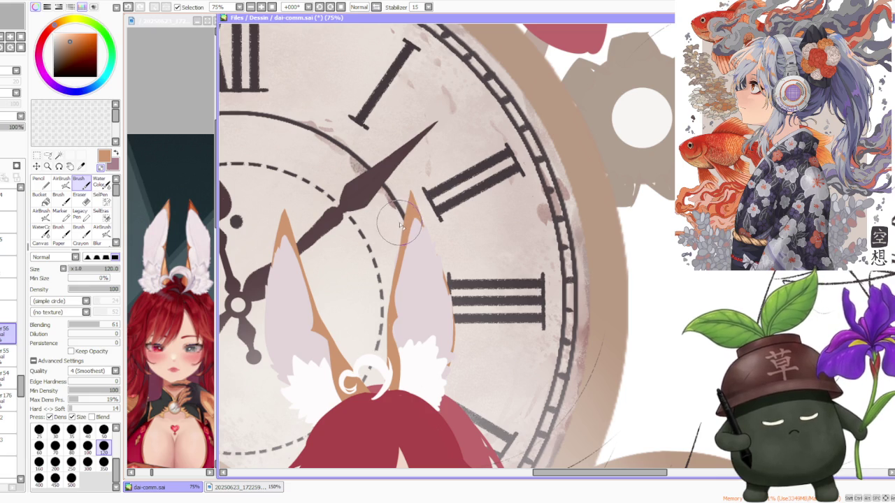
{"action": "scroll", "coordinate": [400, 222], "scroll_direction": "down", "scroll_amount": 2}
{"action": "scroll", "coordinate": [440, 147], "scroll_direction": "down", "scroll_amount": 2}
{"action": "scroll", "coordinate": [439, 147], "scroll_direction": "down", "scroll_amount": 2}
{"action": "scroll", "coordinate": [443, 154], "scroll_direction": "up", "scroll_amount": 1}
{"action": "scroll", "coordinate": [444, 154], "scroll_direction": "up", "scroll_amount": 1}
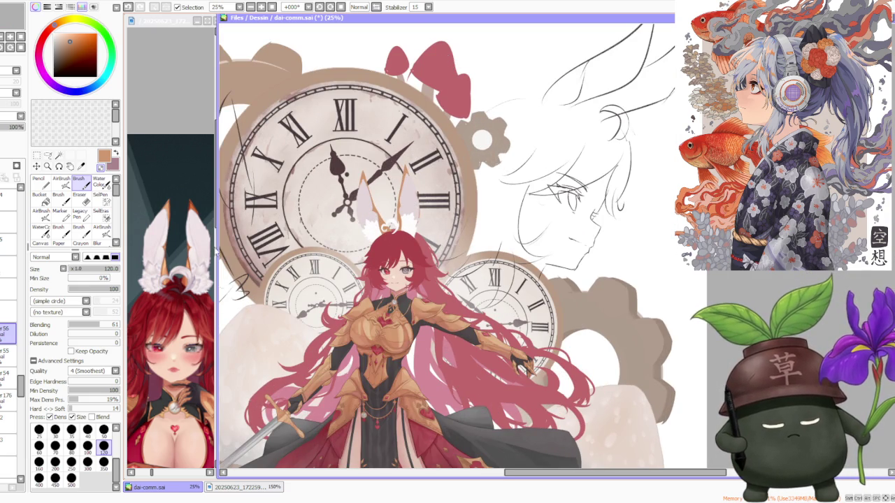
{"action": "right_click", "coordinate": [170, 211]}
{"action": "left_click", "coordinate": [8, 378]}
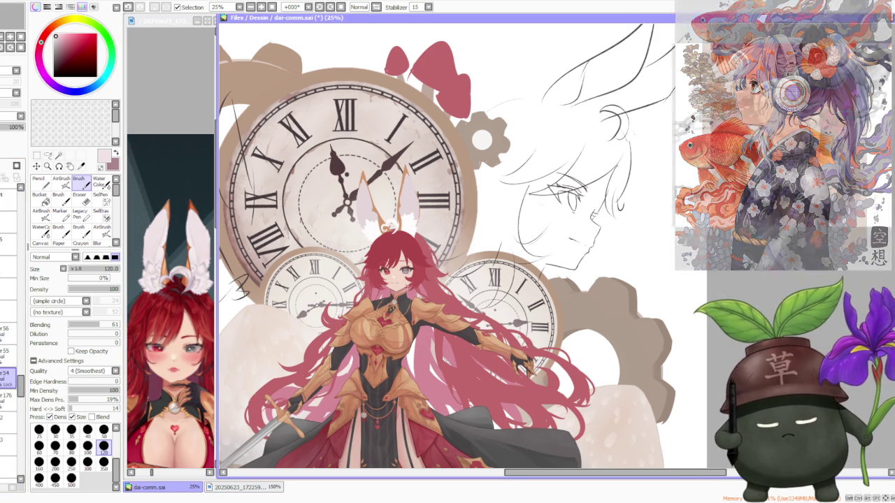
{"action": "left_click", "coordinate": [87, 462]}
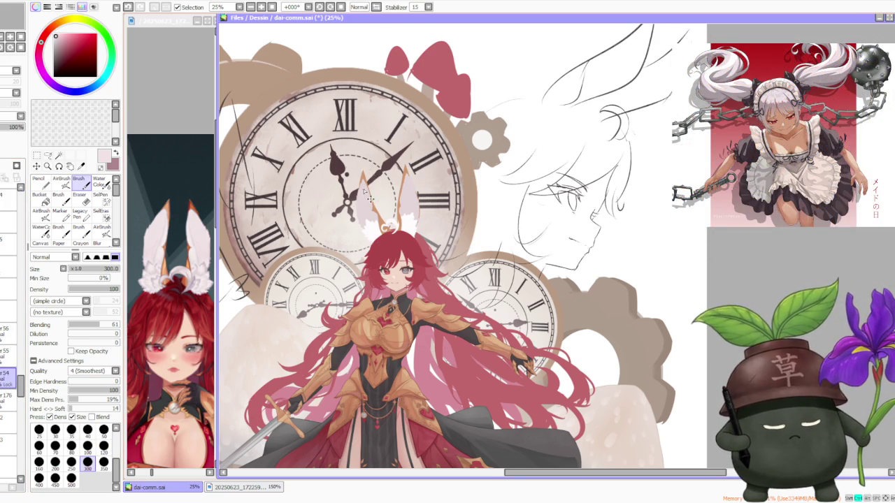
- Undo the white fill and repaint the pale fill across both bunny ears
{"action": "scroll", "coordinate": [362, 188], "scroll_direction": "up", "scroll_amount": 1}
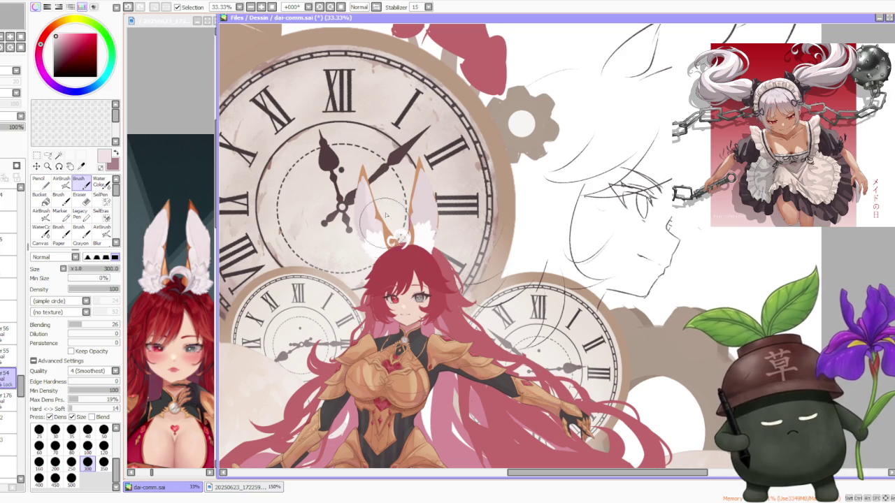
{"action": "key", "text": "ctrl+z"}
{"action": "left_click_drag", "start_coordinate": [362, 202], "coordinate": [363, 210]}
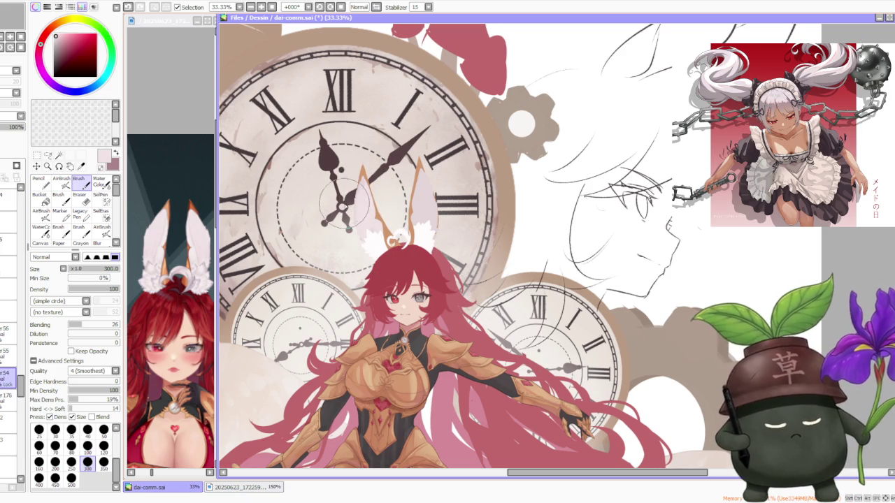
{"action": "left_click_drag", "start_coordinate": [419, 189], "coordinate": [420, 240]}
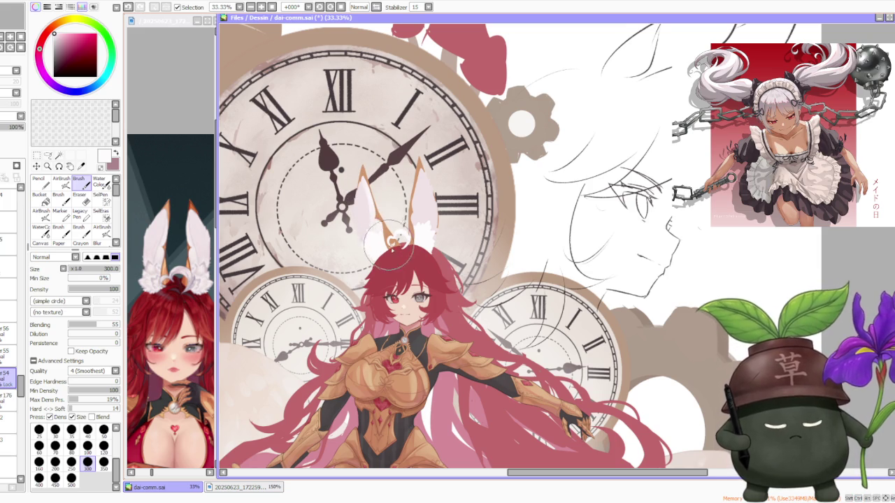
- Undo the last ear stroke and load the ear's light pink from the canvas
{"action": "left_click", "coordinate": [364, 198], "text": "alt"}
{"action": "key", "text": "ctrl+z"}
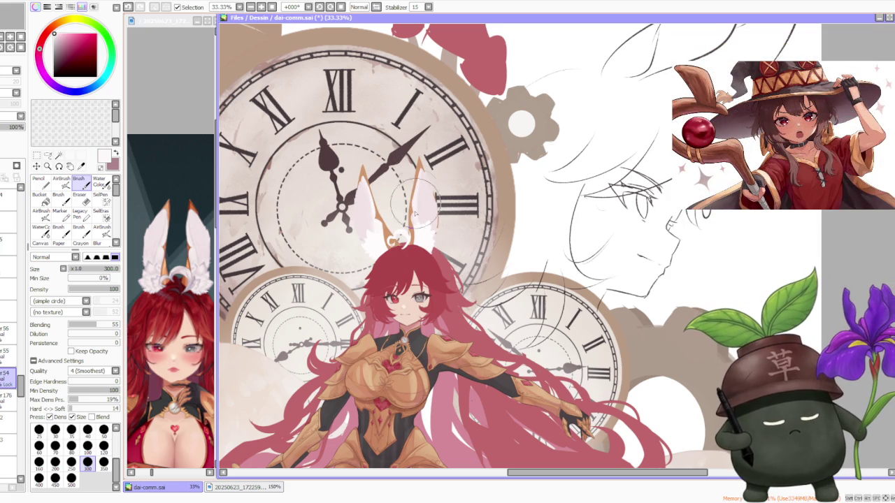
{"action": "scroll", "coordinate": [424, 155], "scroll_direction": "up", "scroll_amount": 2}
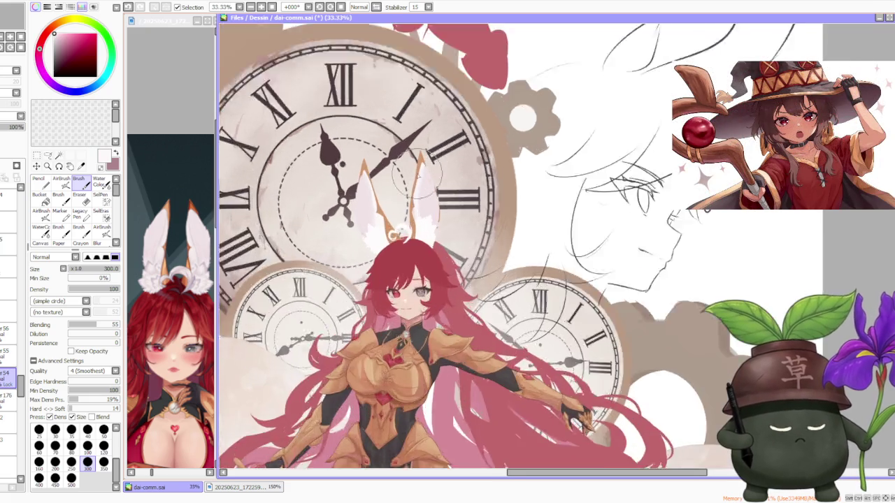
{"action": "left_click", "coordinate": [424, 212], "text": "alt"}
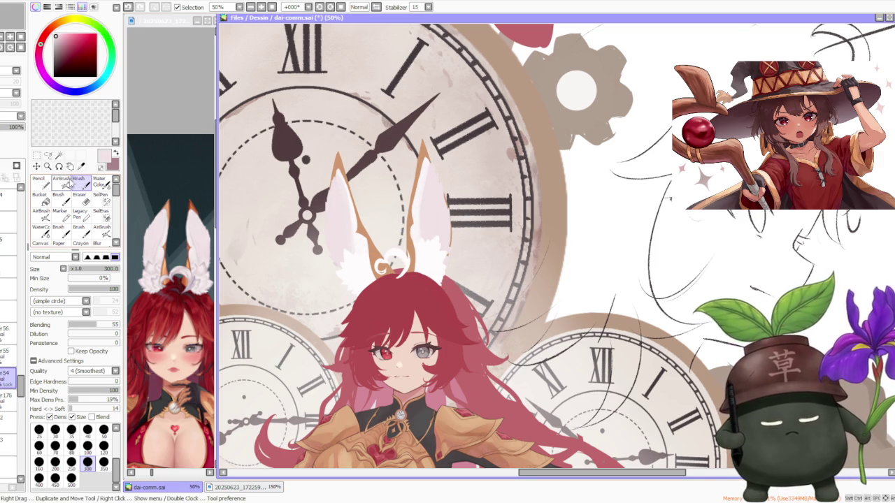
{"action": "key", "text": "v"}
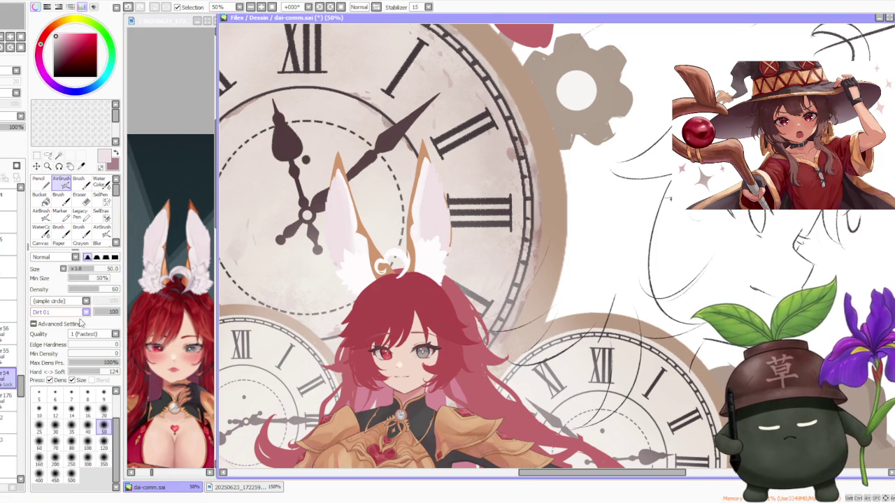
{"action": "left_click", "coordinate": [86, 312]}
{"action": "left_click", "coordinate": [79, 323]}
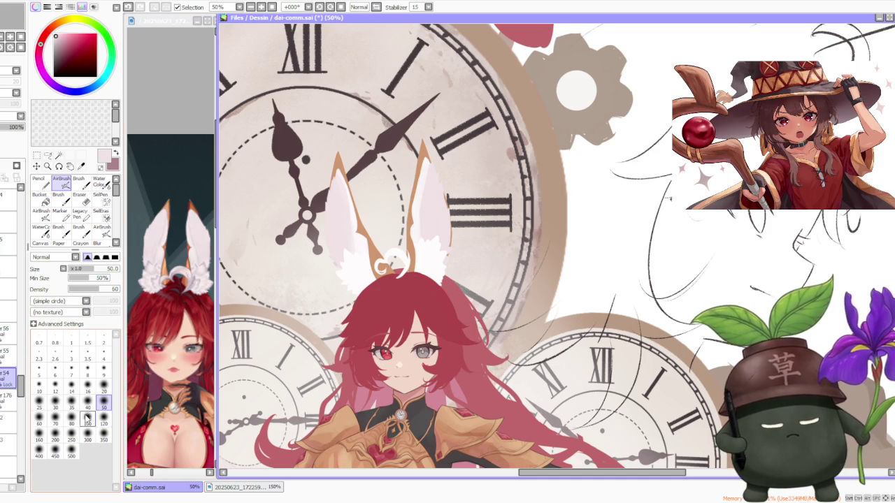
{"action": "left_click", "coordinate": [71, 453]}
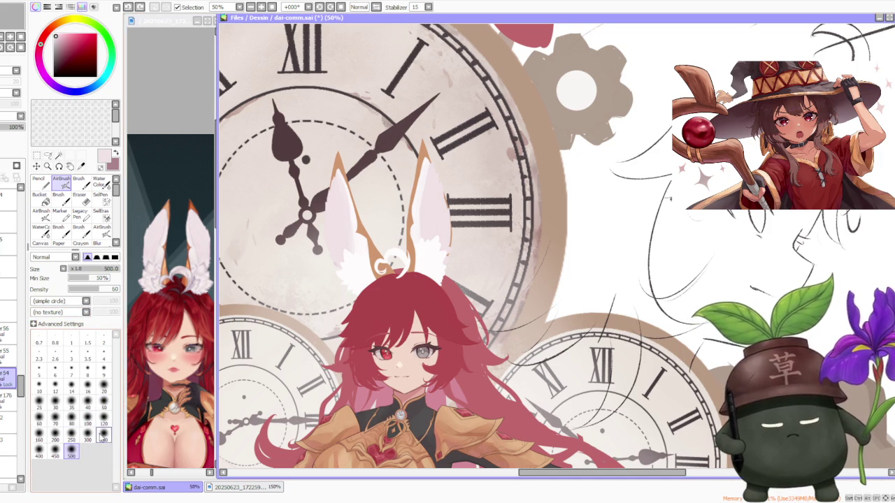
{"action": "left_click", "coordinate": [103, 436]}
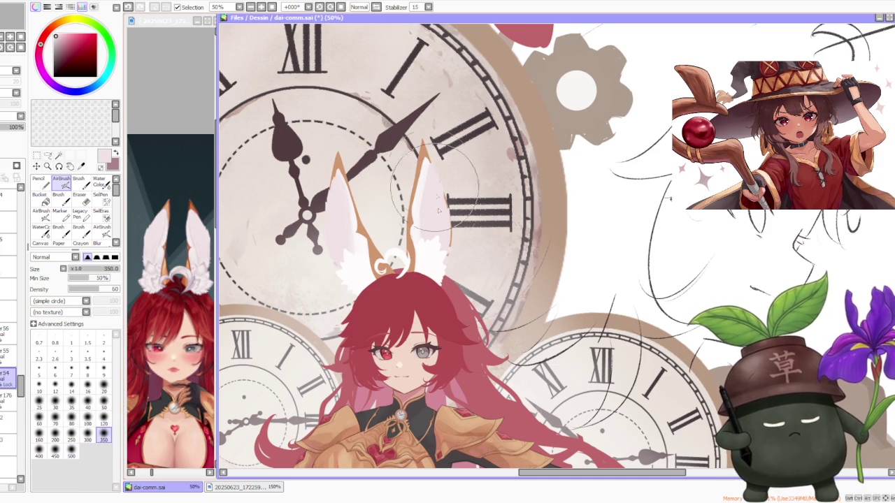
{"action": "key", "text": "c"}
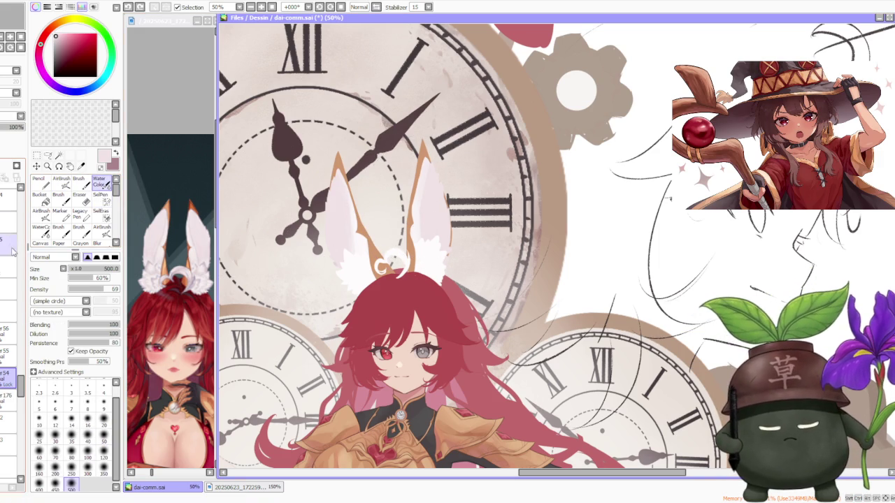
{"action": "left_click", "coordinate": [79, 181]}
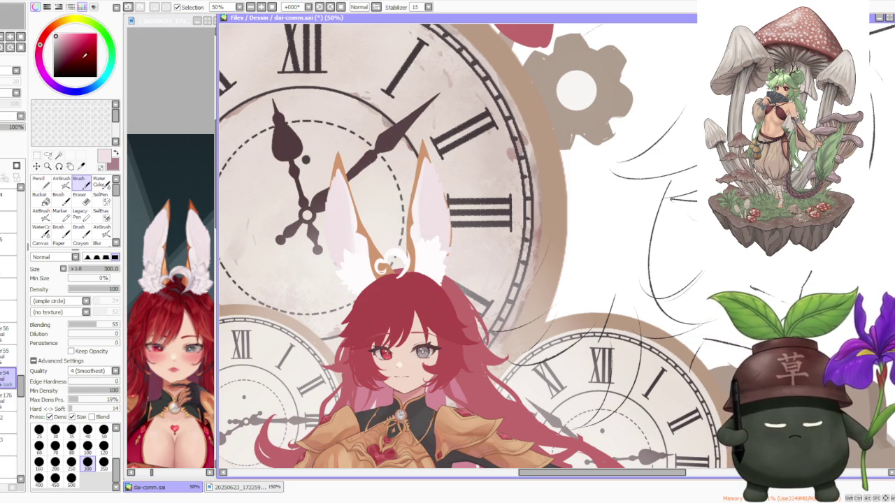
- Shrink the brush to size 120, repaint the left ear, and toggle the stroke to compare
{"action": "left_click", "coordinate": [103, 445]}
{"action": "key", "text": "ctrl+z"}
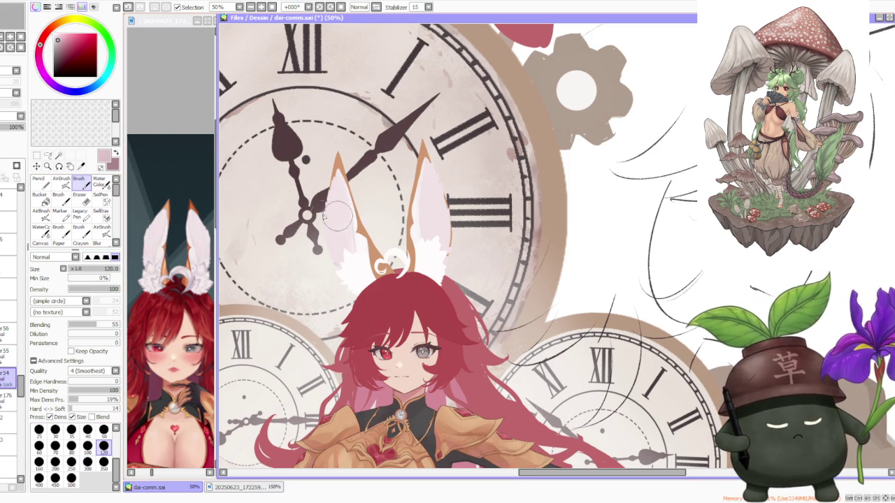
{"action": "left_click_drag", "start_coordinate": [346, 212], "coordinate": [342, 224]}
{"action": "key", "text": "ctrl+z"}
{"action": "key", "text": "ctrl+y"}
{"action": "key", "text": "ctrl+z"}
{"action": "key", "text": "ctrl+y"}
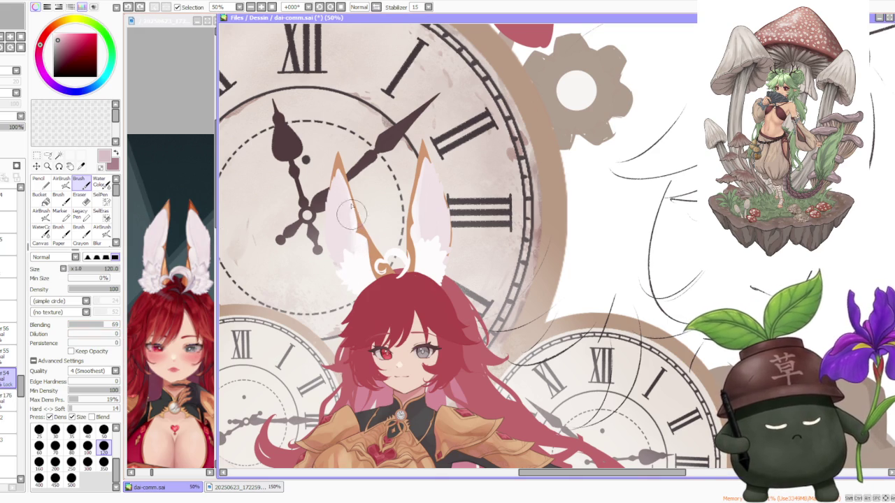
- Brighten the left ear's lower part with pale strokes, redoing them until they look right
{"action": "left_click_drag", "start_coordinate": [354, 278], "coordinate": [352, 229]}
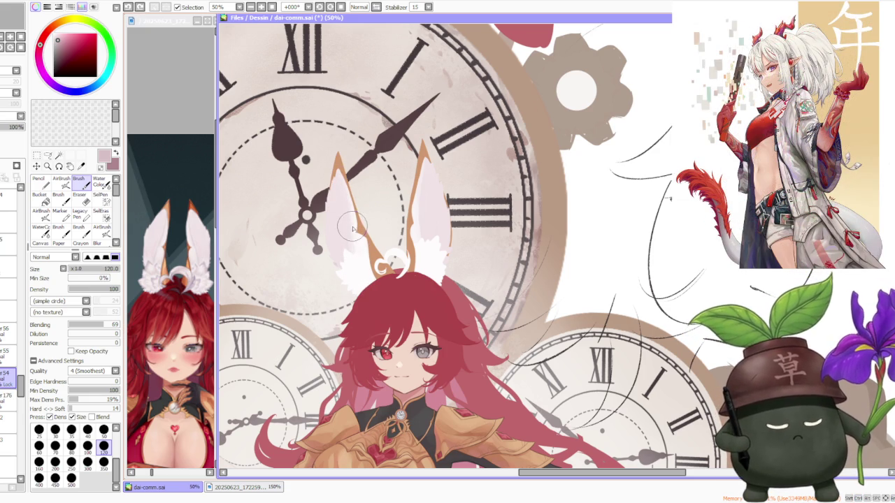
{"action": "key", "text": "ctrl+z"}
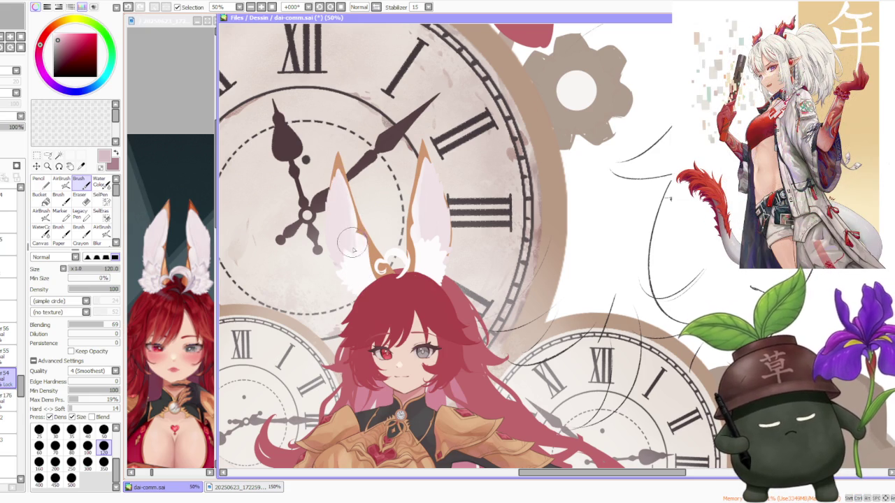
{"action": "key", "text": "ctrl+z"}
{"action": "left_click_drag", "start_coordinate": [340, 175], "coordinate": [345, 198]}
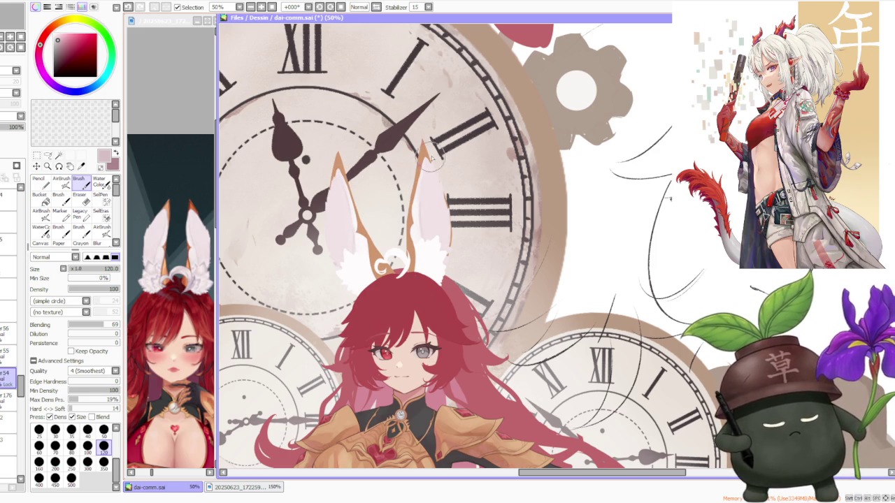
- Redraw the right ear's orange edge upward and sample a lighter pink from the left ear
{"action": "key", "text": "ctrl+z"}
{"action": "left_click_drag", "start_coordinate": [423, 210], "coordinate": [423, 159]}
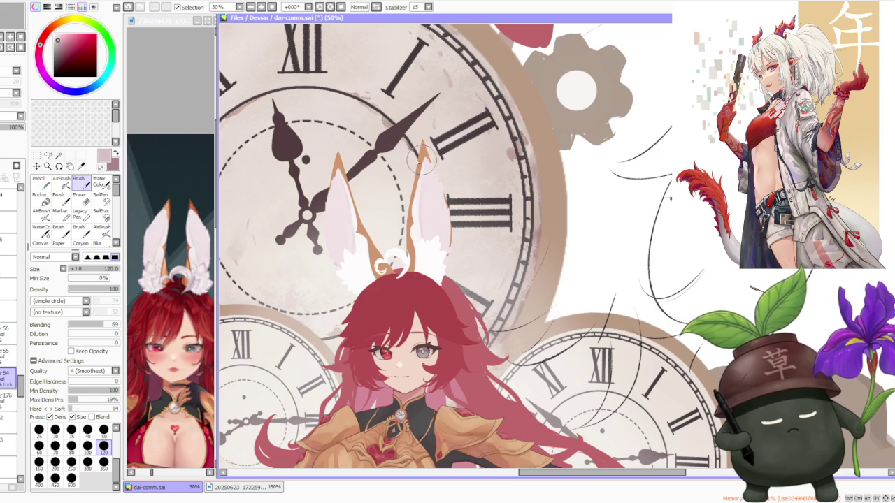
{"action": "left_click", "coordinate": [354, 220], "text": "alt"}
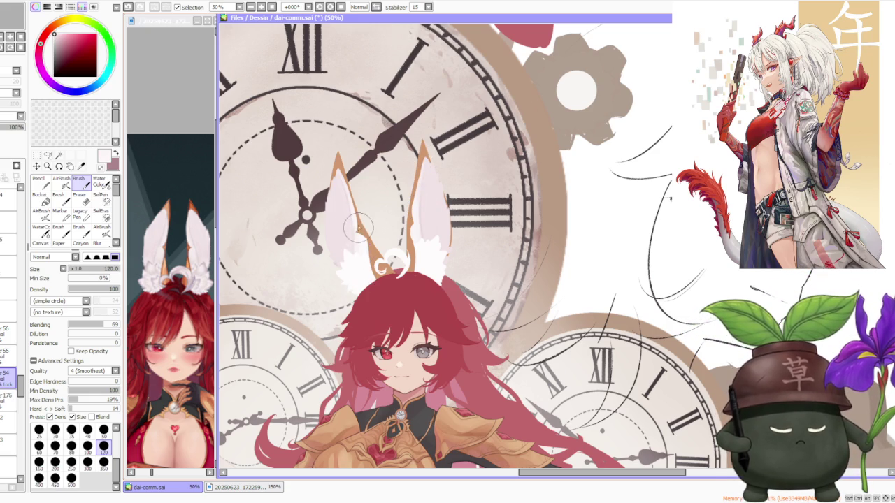
{"action": "left_click", "coordinate": [362, 243], "text": "alt"}
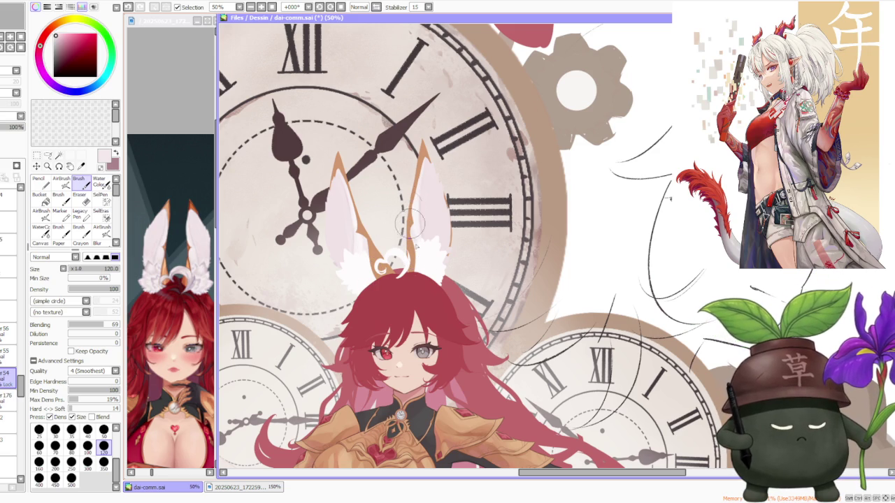
{"action": "scroll", "coordinate": [414, 181], "scroll_direction": "down", "scroll_amount": 2}
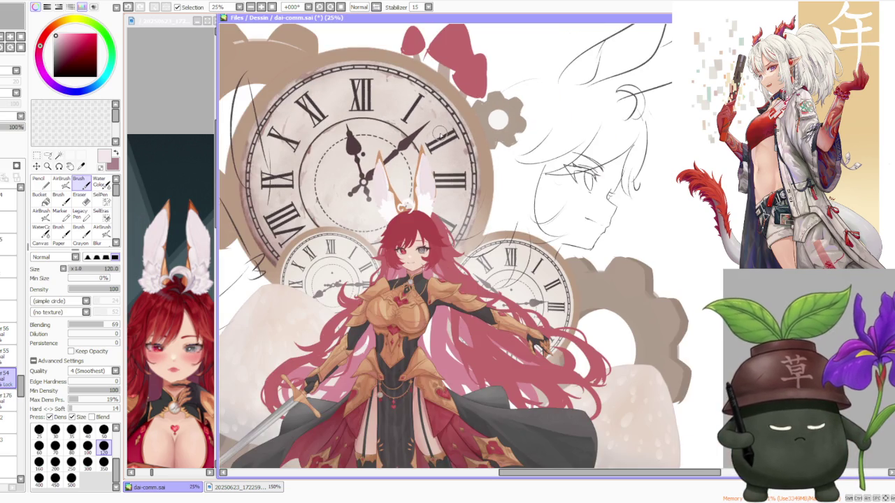
- Set the brush size back to 300
{"action": "scroll", "coordinate": [438, 135], "scroll_direction": "down", "scroll_amount": 1}
{"action": "scroll", "coordinate": [434, 133], "scroll_direction": "up", "scroll_amount": 1}
{"action": "scroll", "coordinate": [426, 125], "scroll_direction": "up", "scroll_amount": 1}
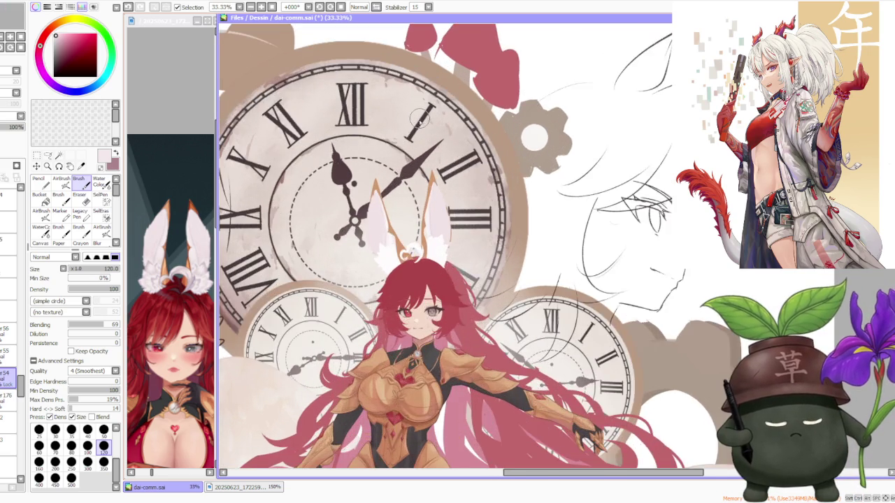
{"action": "scroll", "coordinate": [422, 145], "scroll_direction": "up", "scroll_amount": 1}
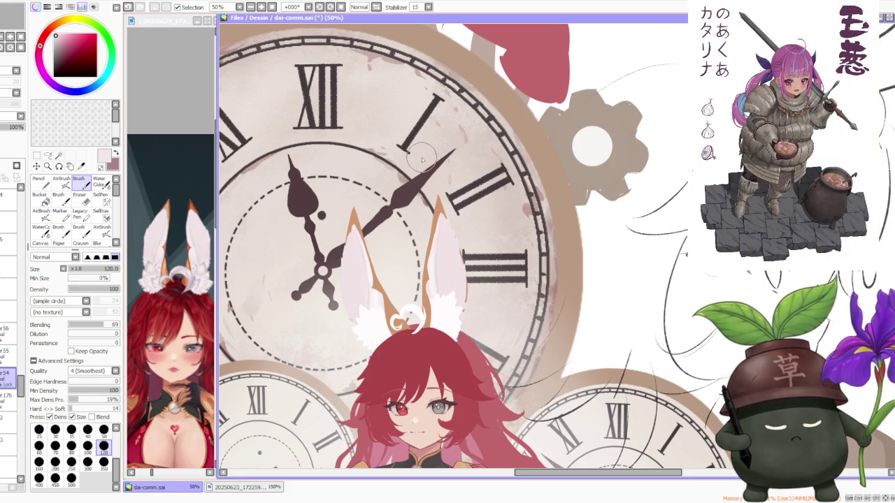
{"action": "left_click", "coordinate": [87, 463]}
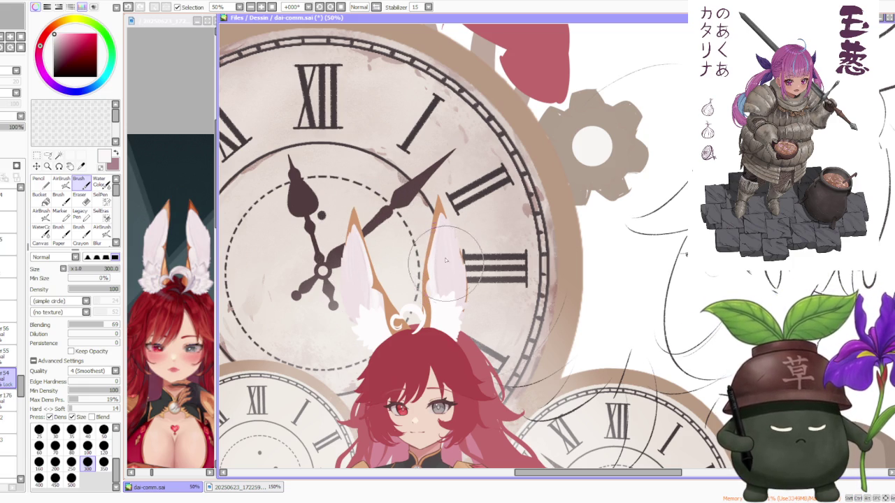
- Zoom out to review the full illustration, then select Layer 55 and zoom in
{"action": "scroll", "coordinate": [441, 234], "scroll_direction": "down", "scroll_amount": 3}
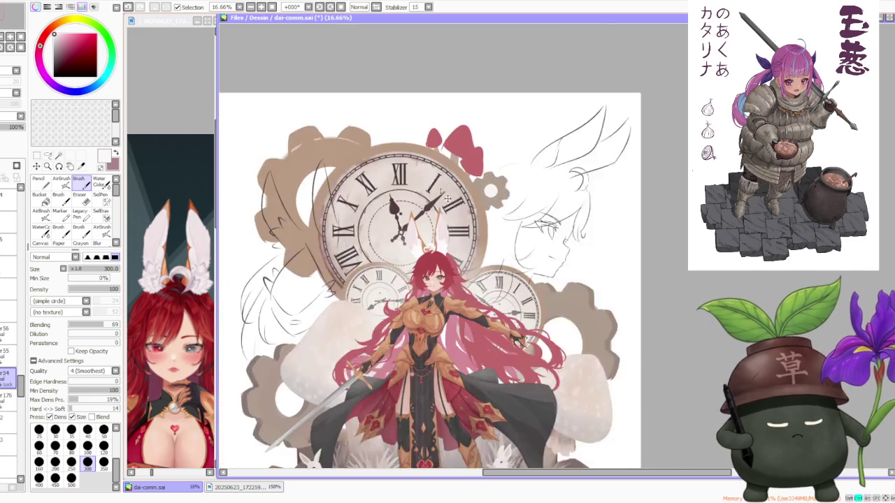
{"action": "scroll", "coordinate": [420, 203], "scroll_direction": "down", "scroll_amount": 1}
{"action": "scroll", "coordinate": [398, 154], "scroll_direction": "up", "scroll_amount": 2}
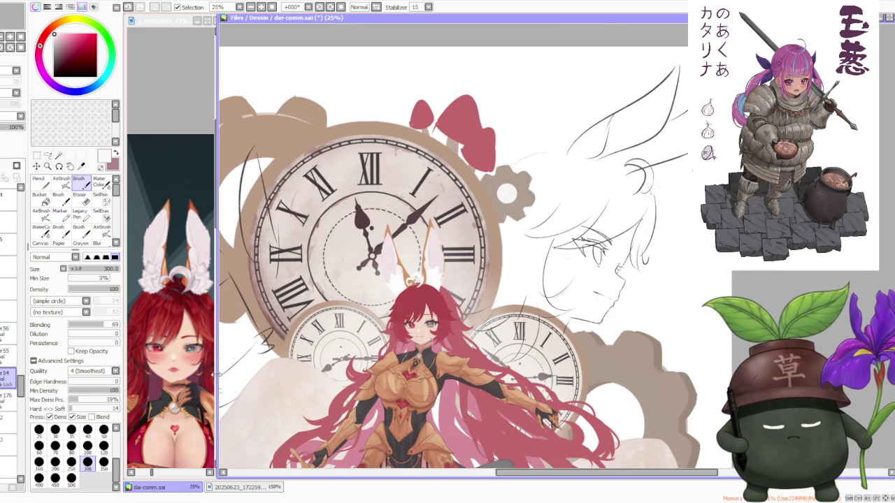
{"action": "left_click", "coordinate": [14, 356]}
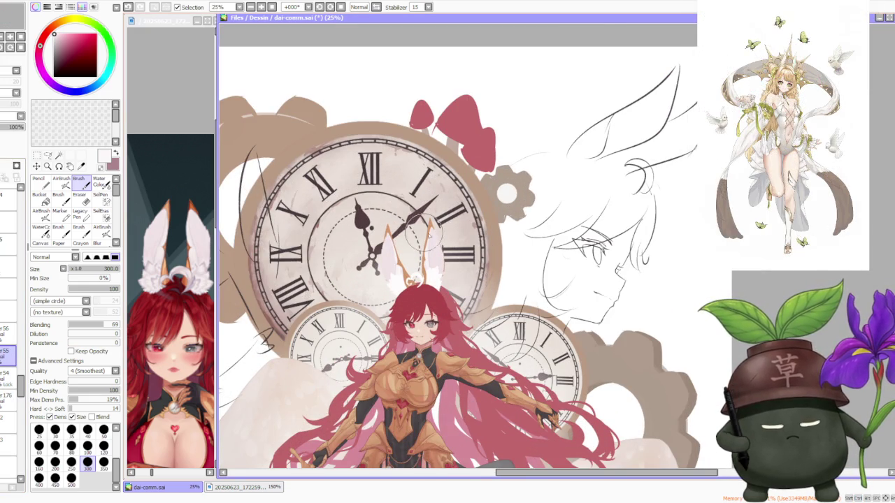
{"action": "scroll", "coordinate": [411, 273], "scroll_direction": "up", "scroll_amount": 1}
{"action": "scroll", "coordinate": [411, 273], "scroll_direction": "up", "scroll_amount": 1}
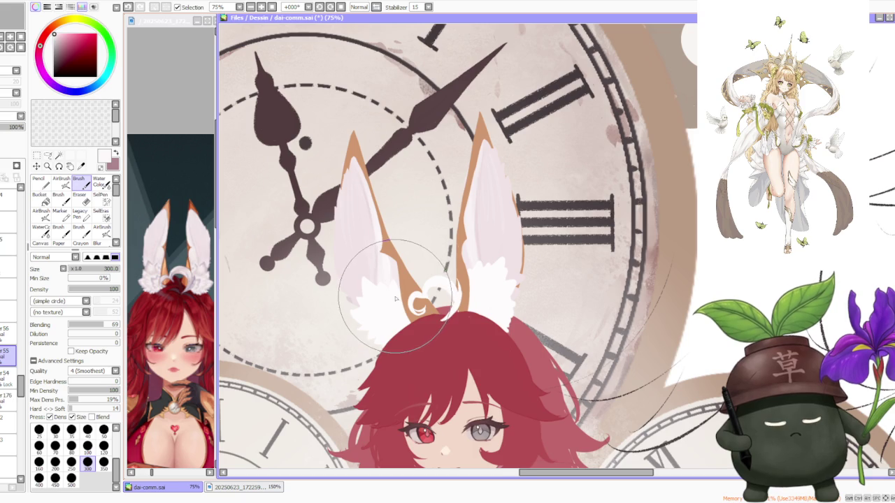
- Zoom in on the ears and step through the layers to the fur layer
{"action": "scroll", "coordinate": [397, 301], "scroll_direction": "up", "scroll_amount": 2}
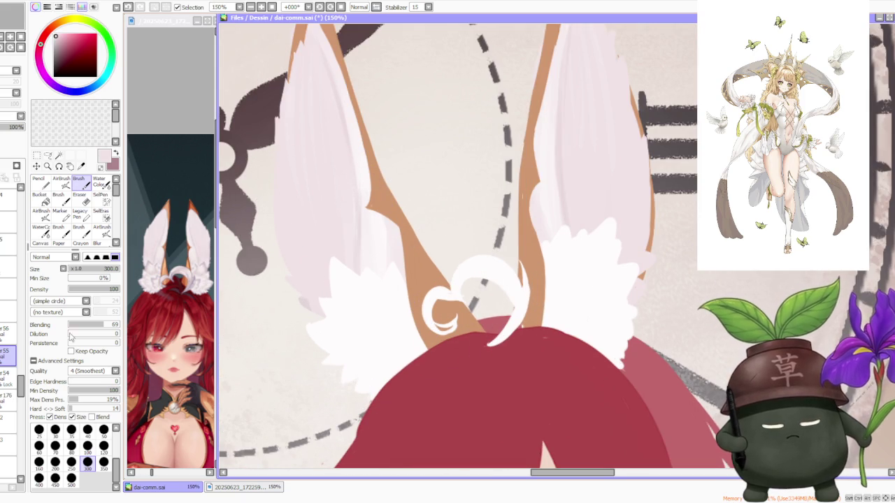
{"action": "left_click", "coordinate": [7, 381]}
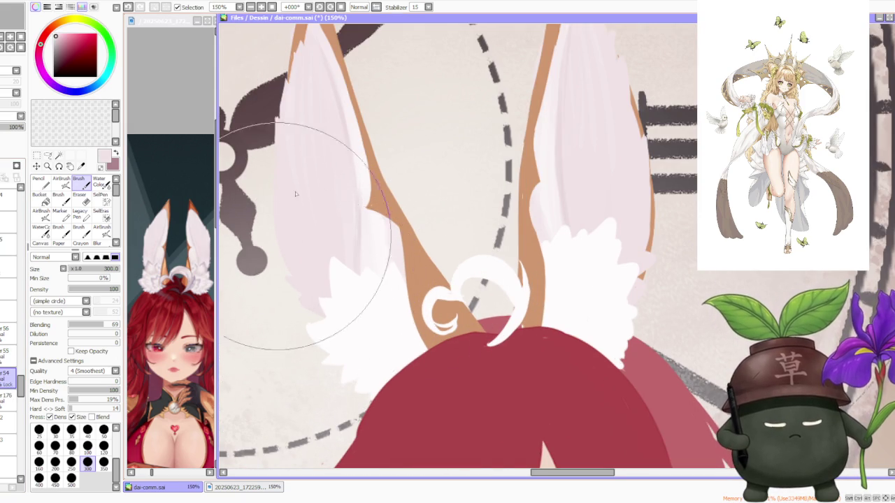
{"action": "scroll", "coordinate": [321, 182], "scroll_direction": "down", "scroll_amount": 3}
{"action": "scroll", "coordinate": [364, 138], "scroll_direction": "down", "scroll_amount": 2}
{"action": "scroll", "coordinate": [360, 91], "scroll_direction": "up", "scroll_amount": 1}
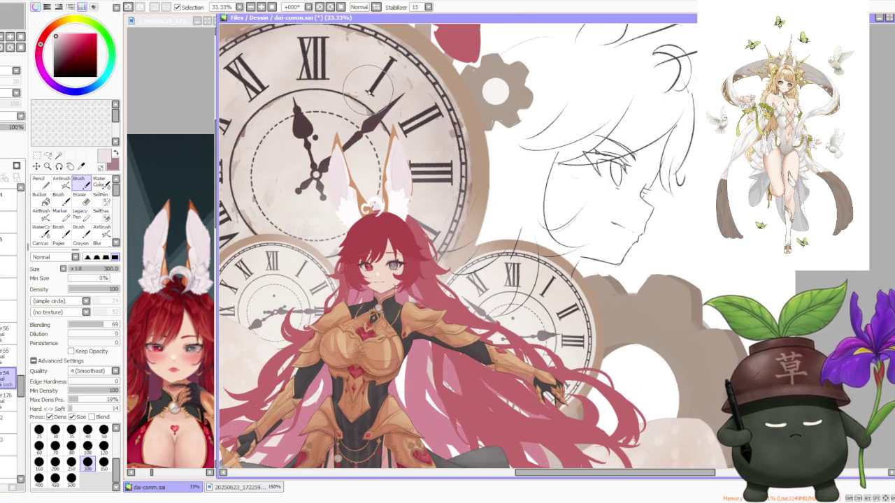
{"action": "left_click", "coordinate": [7, 353]}
{"action": "left_click", "coordinate": [7, 329]}
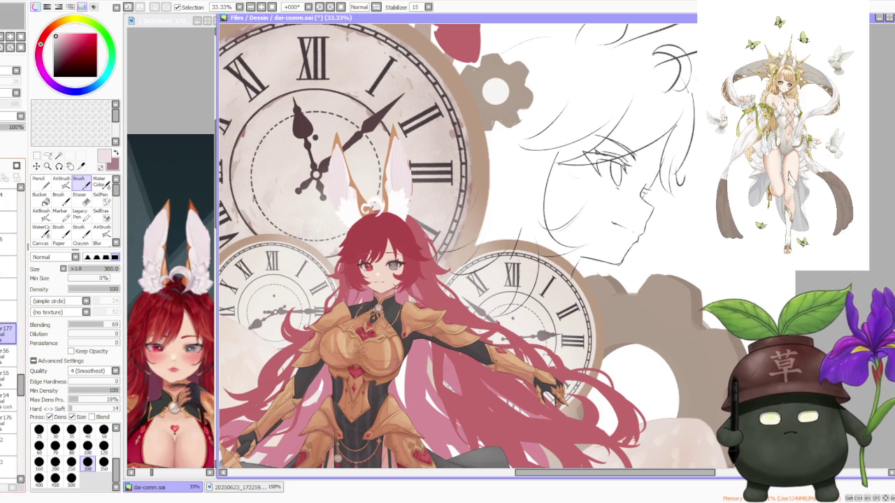
{"action": "scroll", "coordinate": [331, 204], "scroll_direction": "up", "scroll_amount": 2}
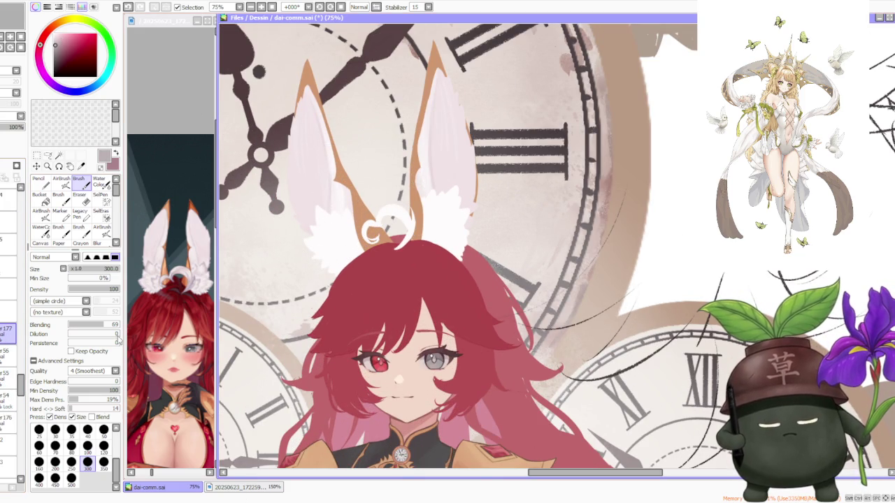
- Set the brush to size 80 for the white fluff and undo a bad fur stroke
{"action": "left_click", "coordinate": [104, 431]}
{"action": "left_click", "coordinate": [103, 445]}
{"action": "scroll", "coordinate": [307, 210], "scroll_direction": "up", "scroll_amount": 2}
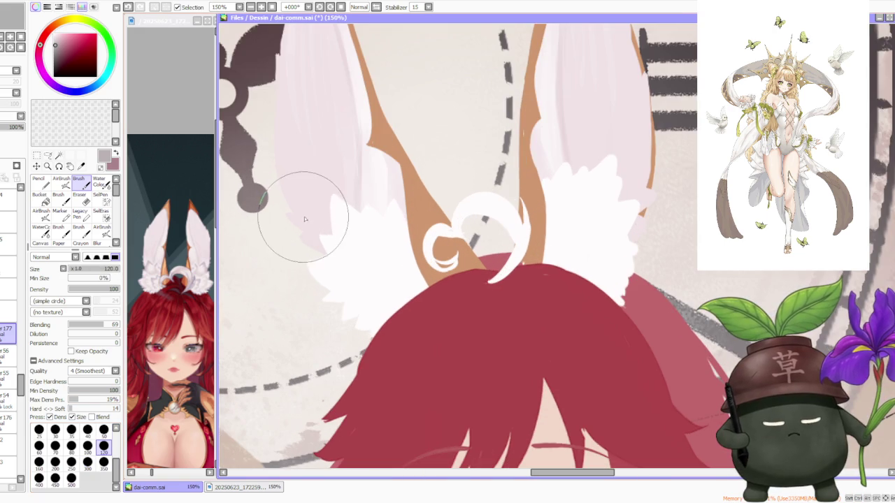
{"action": "left_click", "coordinate": [71, 446]}
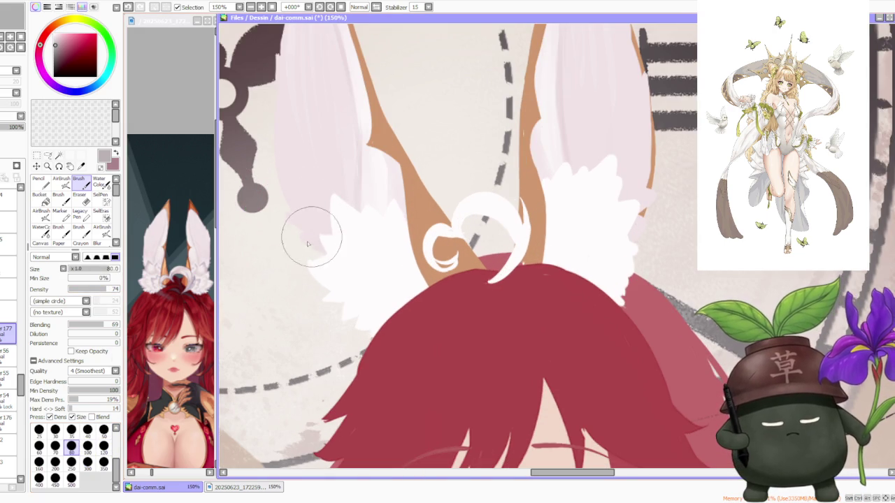
{"action": "key", "text": "ctrl+z"}
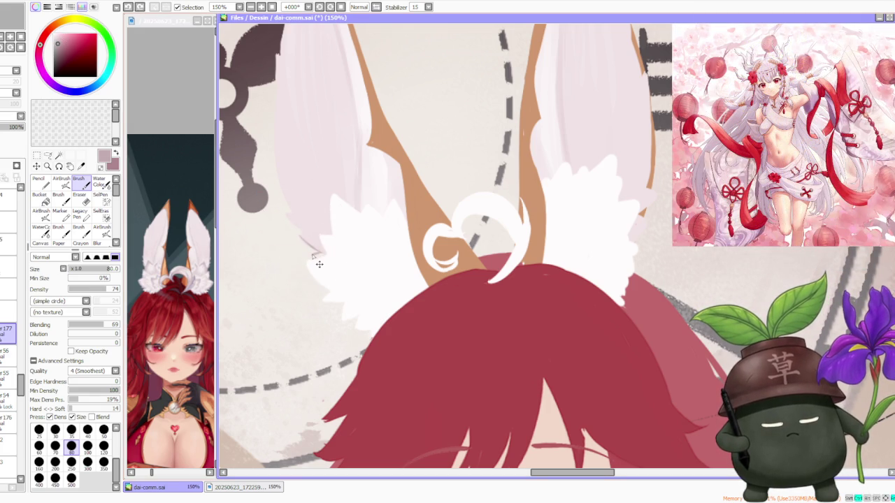
{"action": "scroll", "coordinate": [308, 224], "scroll_direction": "down", "scroll_amount": 2}
{"action": "scroll", "coordinate": [275, 184], "scroll_direction": "down", "scroll_amount": 1}
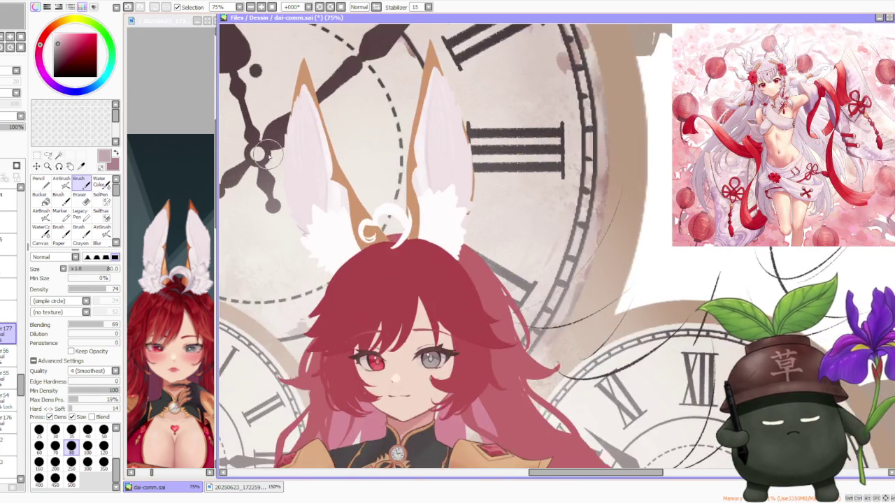
- Undo and redo through the recent fur strokes to compare the attempts
{"action": "scroll", "coordinate": [283, 192], "scroll_direction": "up", "scroll_amount": 2}
{"action": "key", "text": "ctrl+z"}
{"action": "key", "text": "ctrl+y"}
{"action": "key", "text": "ctrl+z"}
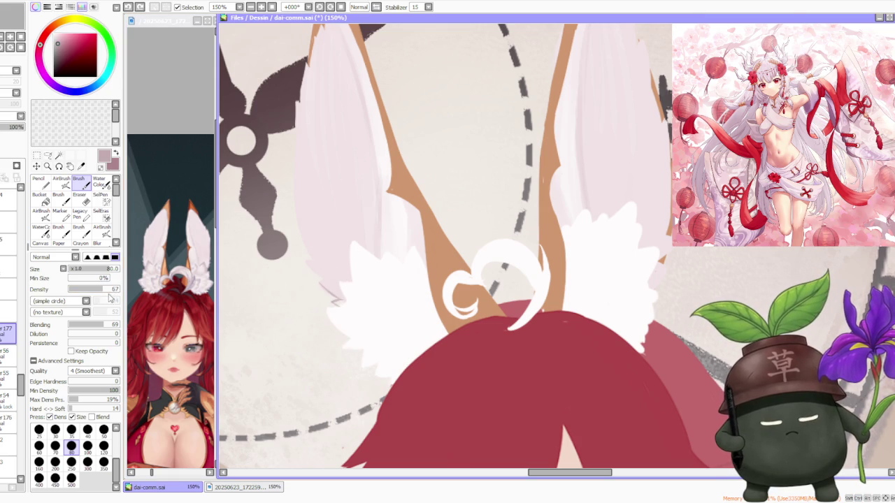
{"action": "key", "text": "ctrl+z"}
{"action": "key", "text": "ctrl+y"}
{"action": "key", "text": "ctrl+z"}
{"action": "key", "text": "ctrl+y"}
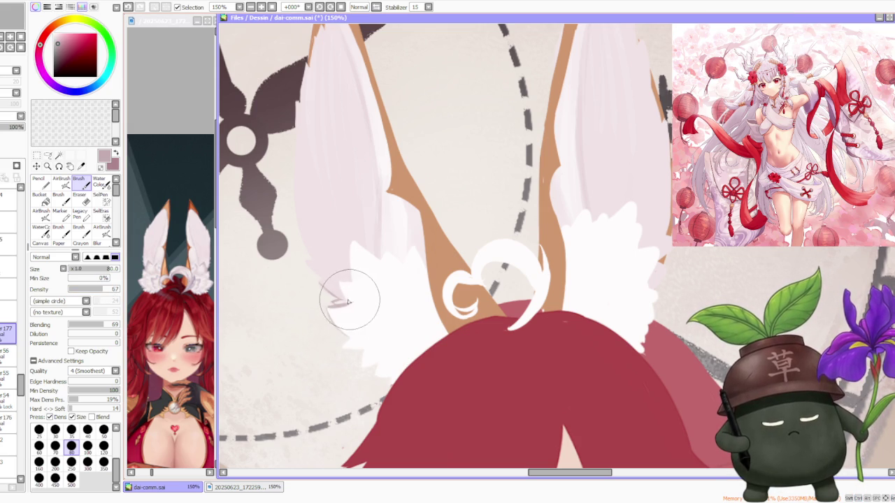
{"action": "key", "text": "ctrl+z"}
- Paint spiky white fur tufts along the fluff below the left bunny ear, retrying strokes
{"action": "mouse_move", "coordinate": [342, 301]}
{"action": "left_mouse_down"}
{"action": "mouse_move", "coordinate": [356, 236]}
{"action": "mouse_move", "coordinate": [392, 258]}
{"action": "mouse_move", "coordinate": [375, 250]}
{"action": "left_mouse_up"}
{"action": "key", "text": "ctrl+z"}
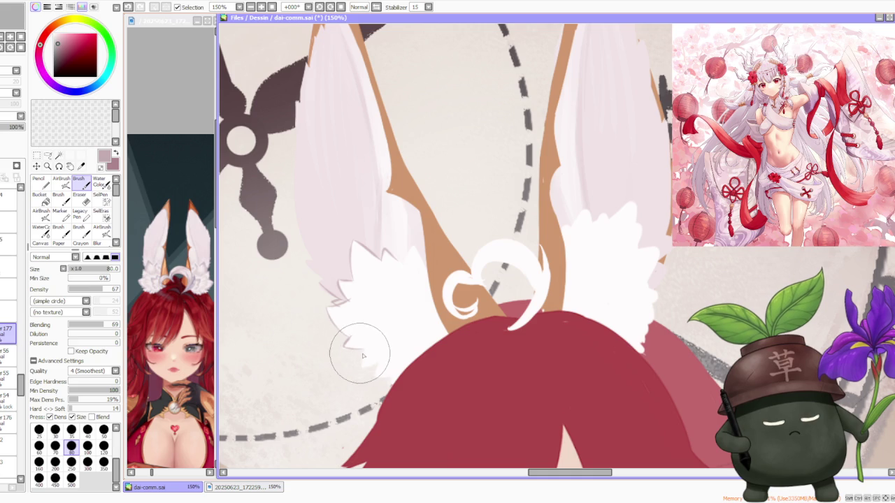
{"action": "left_click_drag", "start_coordinate": [362, 362], "coordinate": [359, 360]}
{"action": "key", "text": "ctrl+z"}
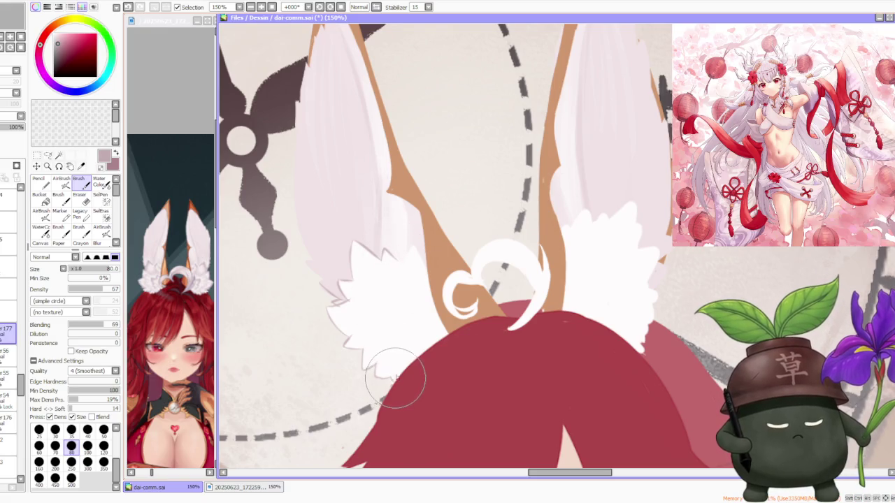
{"action": "left_click_drag", "start_coordinate": [400, 231], "coordinate": [403, 257]}
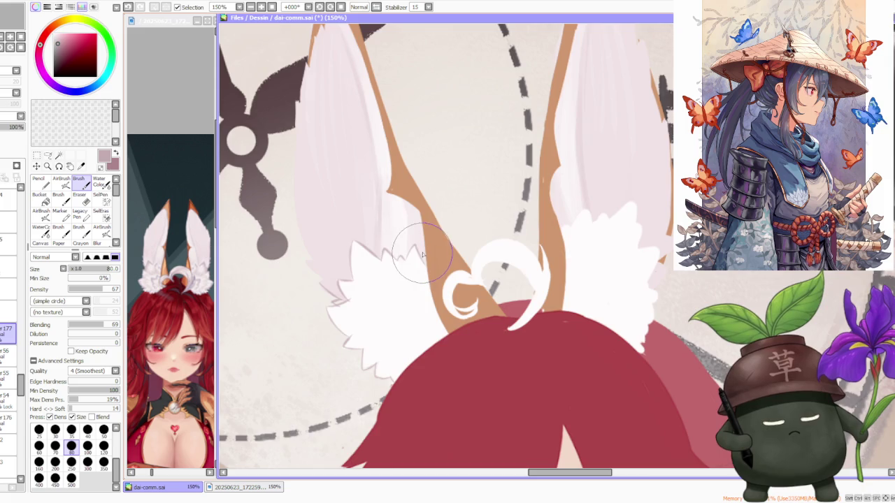
{"action": "scroll", "coordinate": [423, 255], "scroll_direction": "down", "scroll_amount": 3}
{"action": "scroll", "coordinate": [434, 223], "scroll_direction": "down", "scroll_amount": 3}
{"action": "scroll", "coordinate": [437, 210], "scroll_direction": "up", "scroll_amount": 1}
{"action": "scroll", "coordinate": [441, 202], "scroll_direction": "up", "scroll_amount": 3}
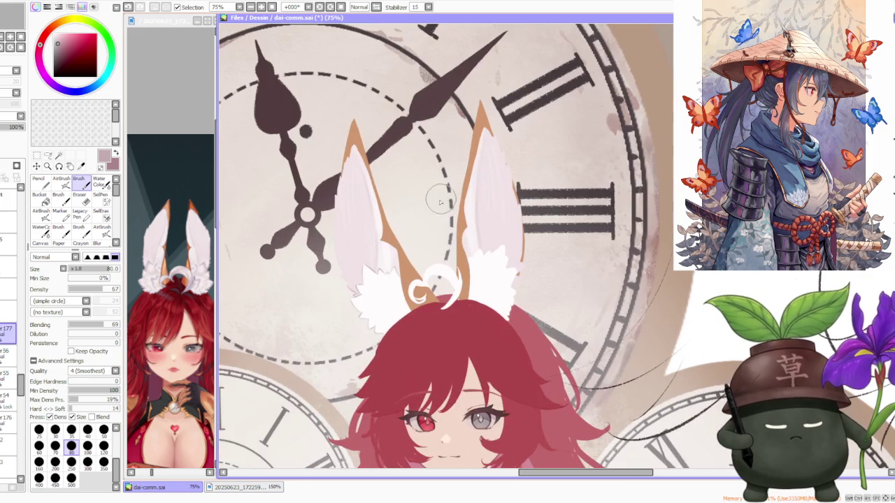
{"action": "scroll", "coordinate": [402, 212], "scroll_direction": "up", "scroll_amount": 2}
{"action": "scroll", "coordinate": [403, 280], "scroll_direction": "up", "scroll_amount": 2}
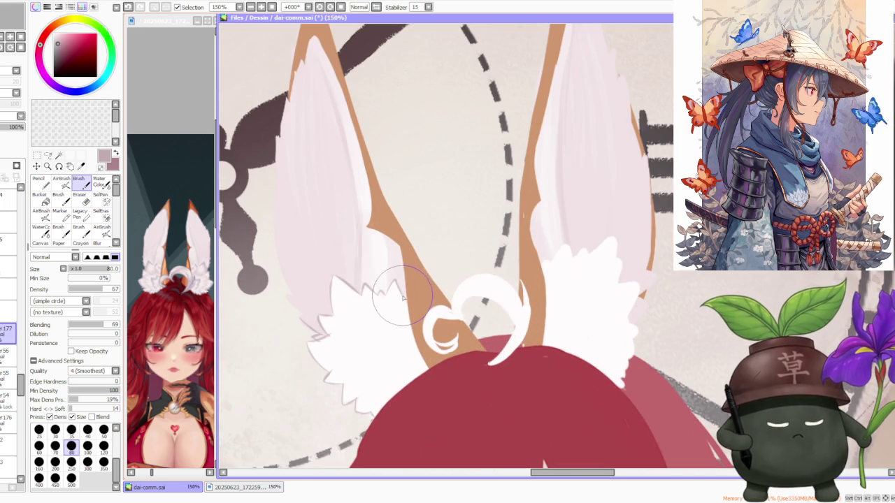
{"action": "key", "text": "ctrl+z"}
{"action": "scroll", "coordinate": [408, 301], "scroll_direction": "down", "scroll_amount": 1}
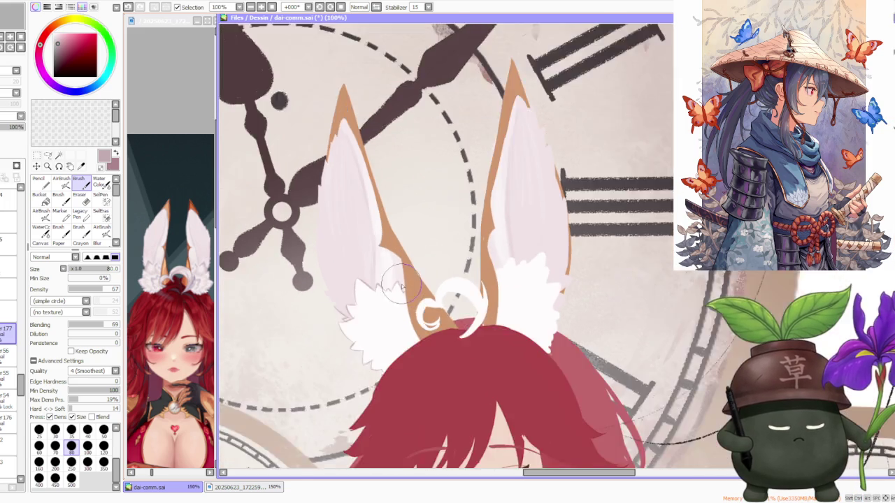
{"action": "scroll", "coordinate": [391, 301], "scroll_direction": "down", "scroll_amount": 1}
{"action": "scroll", "coordinate": [343, 313], "scroll_direction": "up", "scroll_amount": 2}
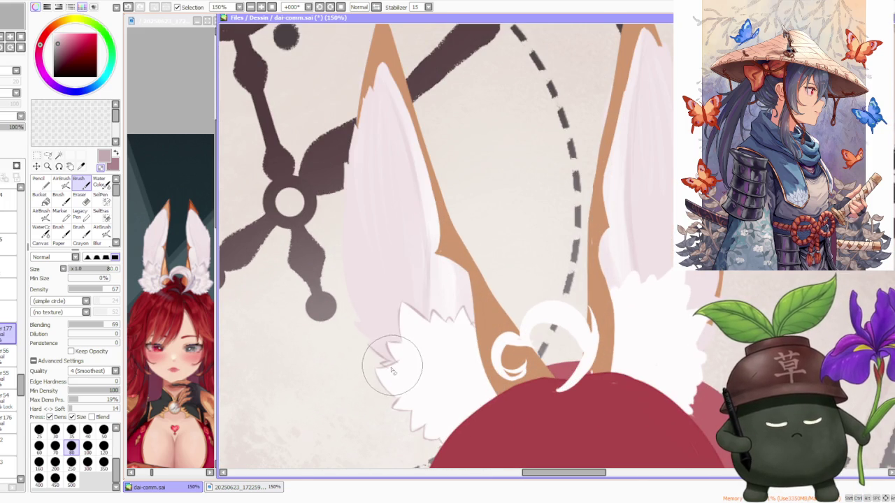
{"action": "left_click_drag", "start_coordinate": [398, 365], "coordinate": [372, 340]}
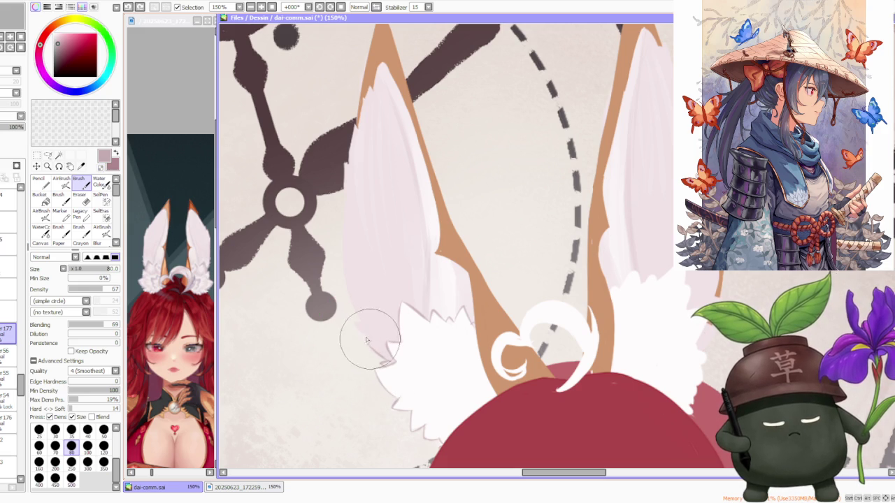
- Extend pale pink shading up the left ear's outer edge, then set brush size 50
{"action": "left_click_drag", "start_coordinate": [364, 323], "coordinate": [349, 289]}
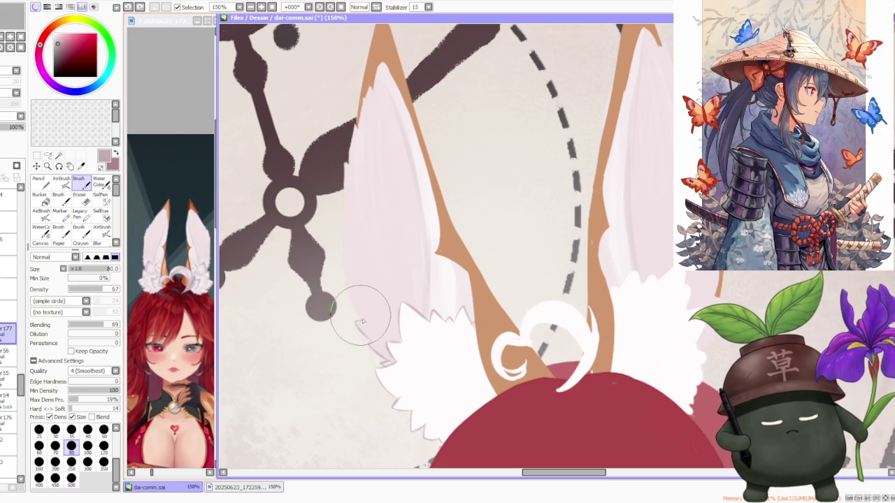
{"action": "left_click_drag", "start_coordinate": [344, 236], "coordinate": [364, 295]}
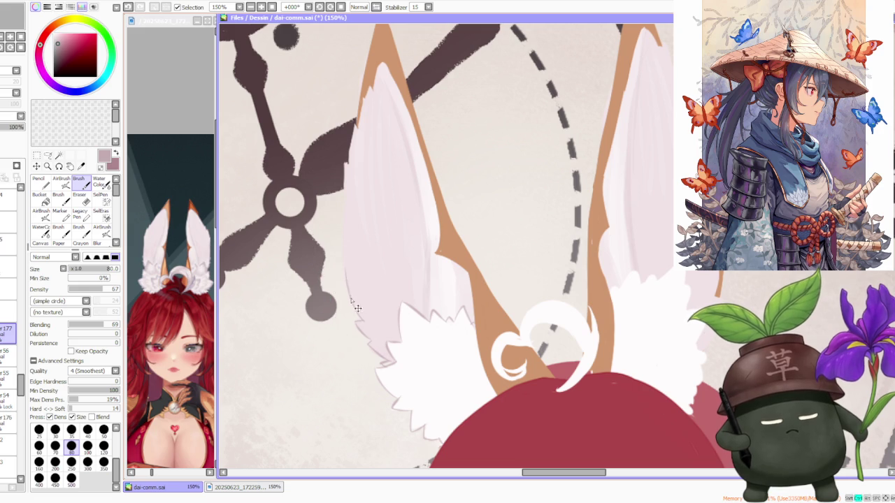
{"action": "mouse_move", "coordinate": [345, 235]}
{"action": "left_mouse_down"}
{"action": "mouse_move", "coordinate": [340, 259]}
{"action": "mouse_move", "coordinate": [344, 184]}
{"action": "mouse_move", "coordinate": [329, 160]}
{"action": "mouse_move", "coordinate": [342, 159]}
{"action": "mouse_move", "coordinate": [340, 190]}
{"action": "mouse_move", "coordinate": [344, 163]}
{"action": "mouse_move", "coordinate": [343, 189]}
{"action": "mouse_move", "coordinate": [340, 156]}
{"action": "mouse_move", "coordinate": [349, 167]}
{"action": "mouse_move", "coordinate": [359, 140]}
{"action": "mouse_move", "coordinate": [360, 156]}
{"action": "mouse_move", "coordinate": [355, 122]}
{"action": "mouse_move", "coordinate": [350, 150]}
{"action": "mouse_move", "coordinate": [364, 102]}
{"action": "left_mouse_up"}
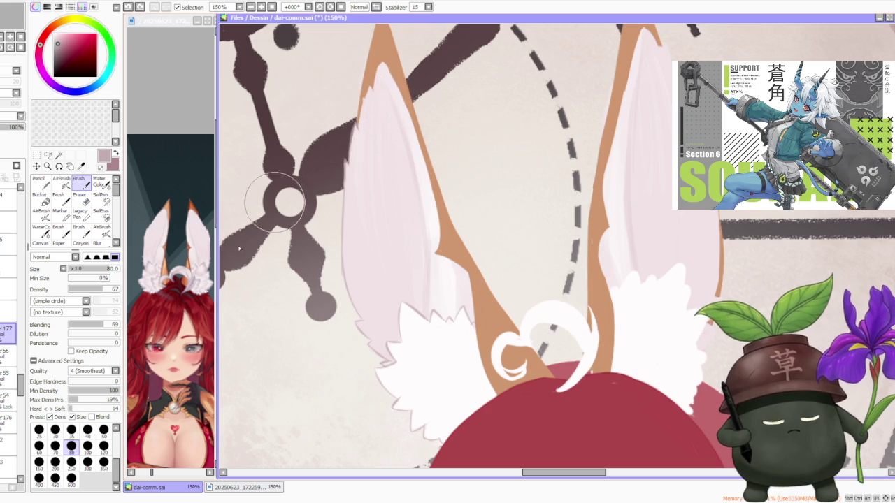
{"action": "left_click", "coordinate": [104, 429]}
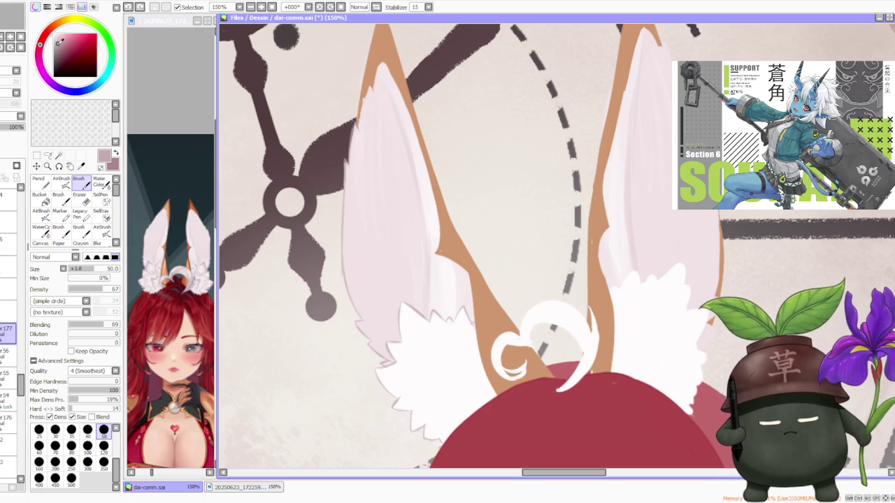
- At 200% zoom, paint the pale fill up to the left ear's orange tip, undoing one stroke
{"action": "scroll", "coordinate": [313, 231], "scroll_direction": "down", "scroll_amount": 3}
{"action": "scroll", "coordinate": [322, 210], "scroll_direction": "up", "scroll_amount": 2}
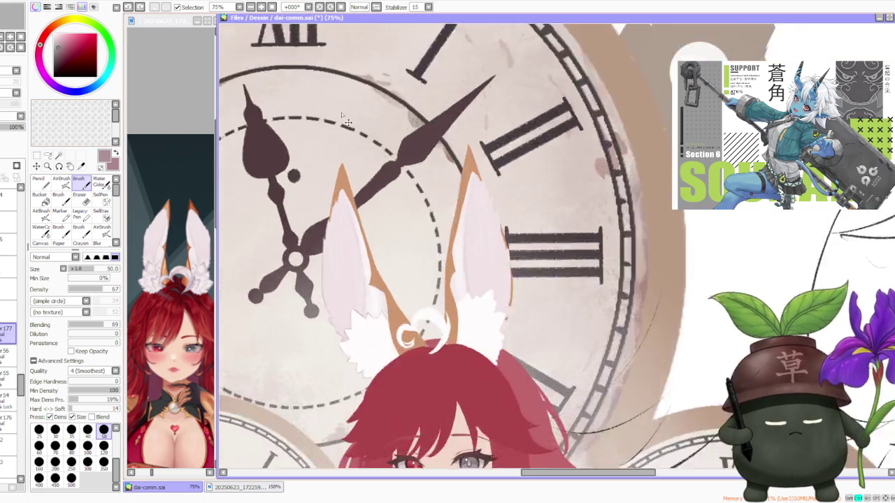
{"action": "scroll", "coordinate": [328, 245], "scroll_direction": "up", "scroll_amount": 2}
{"action": "scroll", "coordinate": [327, 321], "scroll_direction": "up", "scroll_amount": 1}
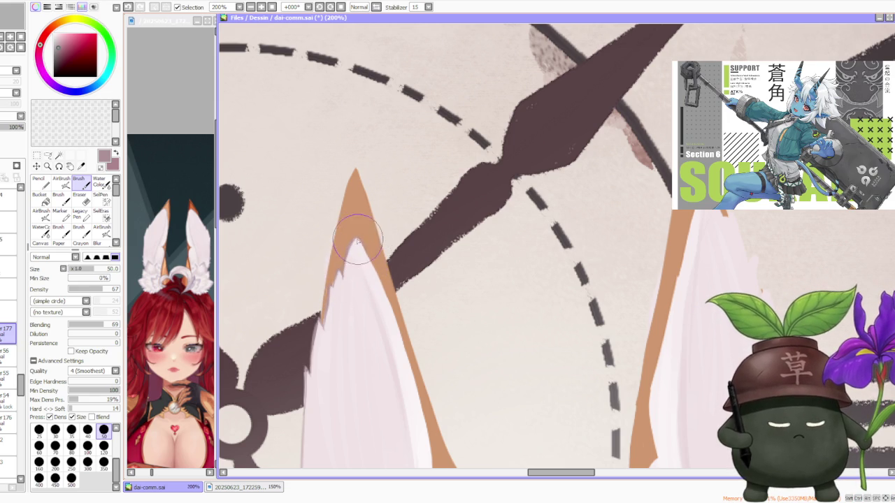
{"action": "key", "text": "ctrl+z"}
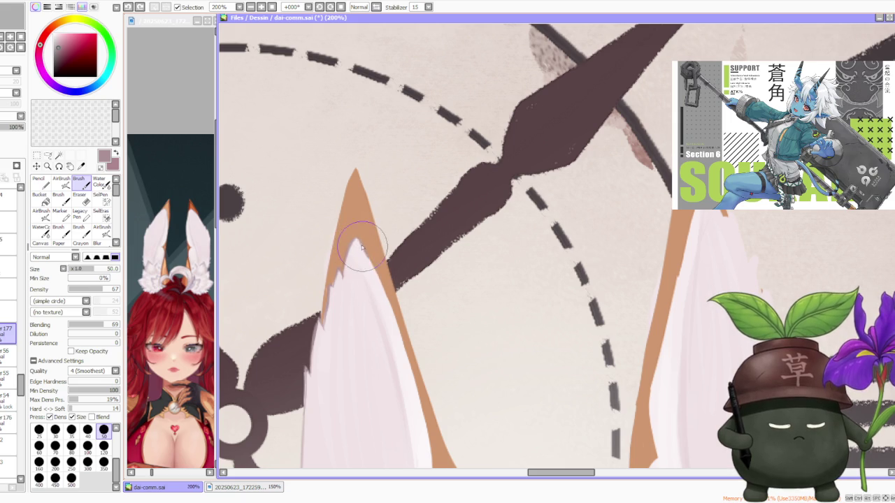
{"action": "scroll", "coordinate": [383, 292], "scroll_direction": "down", "scroll_amount": 5}
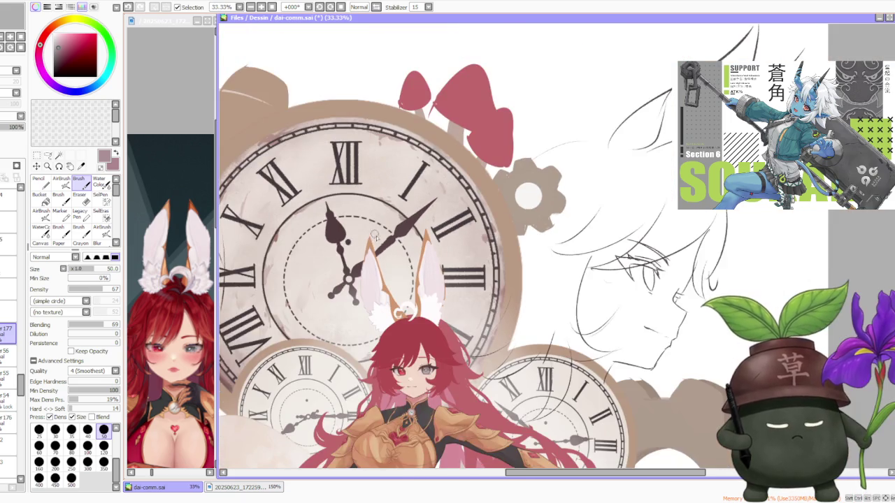
{"action": "scroll", "coordinate": [398, 288], "scroll_direction": "up", "scroll_amount": 2}
{"action": "scroll", "coordinate": [349, 297], "scroll_direction": "up", "scroll_amount": 1}
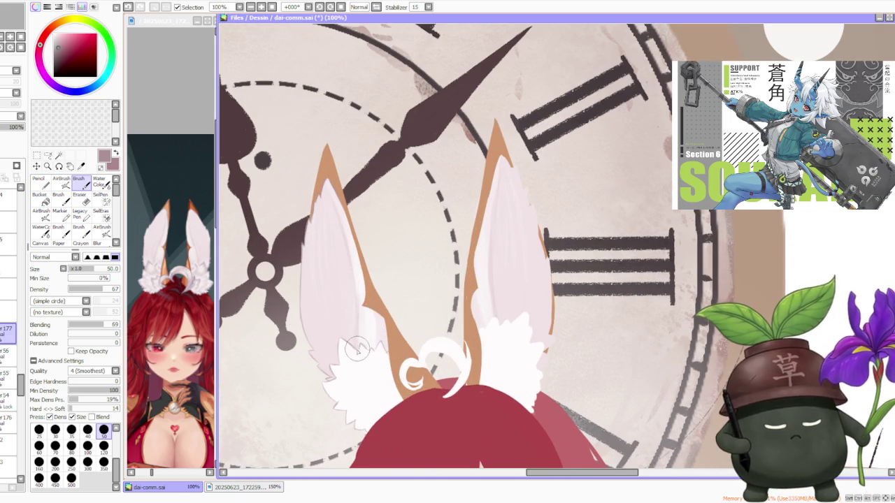
{"action": "scroll", "coordinate": [351, 348], "scroll_direction": "up", "scroll_amount": 1}
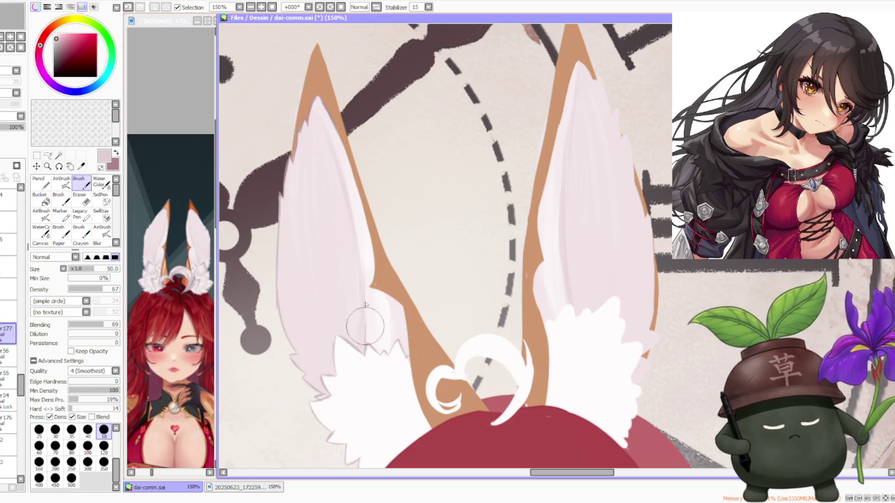
- Sample the ear colour and repaint the pink-white boundary along the left ear's orange edge
{"action": "key", "text": "ctrl+z"}
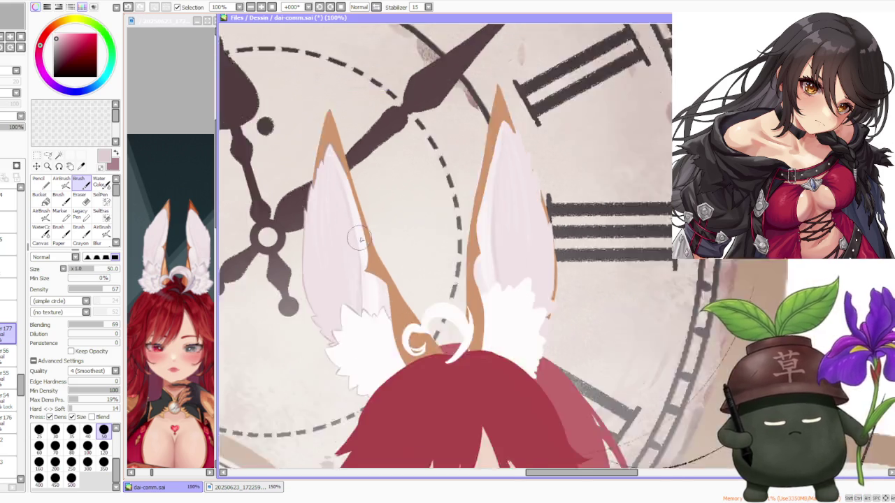
{"action": "scroll", "coordinate": [354, 218], "scroll_direction": "down", "scroll_amount": 2}
{"action": "scroll", "coordinate": [365, 204], "scroll_direction": "down", "scroll_amount": 1}
{"action": "scroll", "coordinate": [371, 202], "scroll_direction": "up", "scroll_amount": 1}
{"action": "scroll", "coordinate": [370, 201], "scroll_direction": "up", "scroll_amount": 1}
{"action": "scroll", "coordinate": [341, 220], "scroll_direction": "up", "scroll_amount": 1}
{"action": "key", "text": "ctrl+z"}
{"action": "scroll", "coordinate": [330, 213], "scroll_direction": "up", "scroll_amount": 1}
{"action": "scroll", "coordinate": [297, 200], "scroll_direction": "up", "scroll_amount": 1}
{"action": "left_click", "coordinate": [310, 168], "text": "alt"}
{"action": "scroll", "coordinate": [318, 190], "scroll_direction": "down", "scroll_amount": 1}
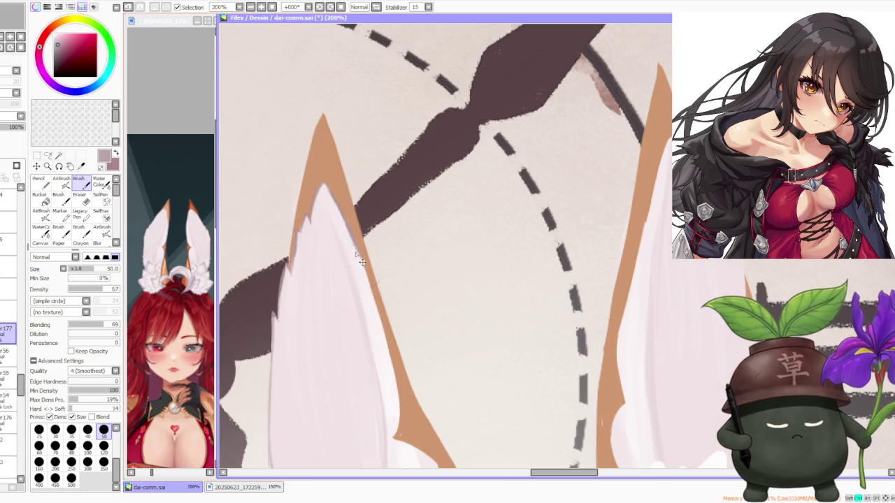
{"action": "mouse_move", "coordinate": [350, 238]}
{"action": "left_mouse_down"}
{"action": "mouse_move", "coordinate": [352, 291]}
{"action": "mouse_move", "coordinate": [394, 373]}
{"action": "mouse_move", "coordinate": [397, 434]}
{"action": "left_mouse_up"}
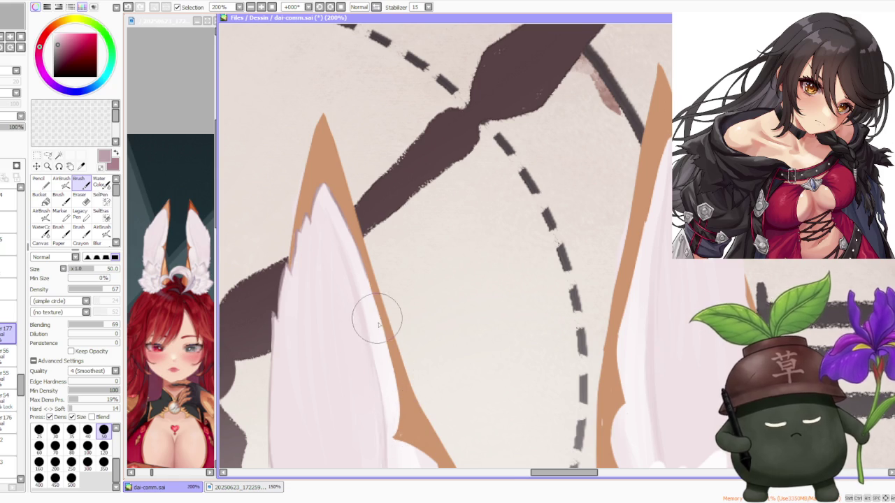
- Sample the ear's brown and repaint its inner edge cleanly over the white fur
{"action": "scroll", "coordinate": [377, 321], "scroll_direction": "down", "scroll_amount": 1}
{"action": "scroll", "coordinate": [395, 364], "scroll_direction": "down", "scroll_amount": 2}
{"action": "scroll", "coordinate": [395, 364], "scroll_direction": "up", "scroll_amount": 3}
{"action": "left_click", "coordinate": [393, 353], "text": "alt"}
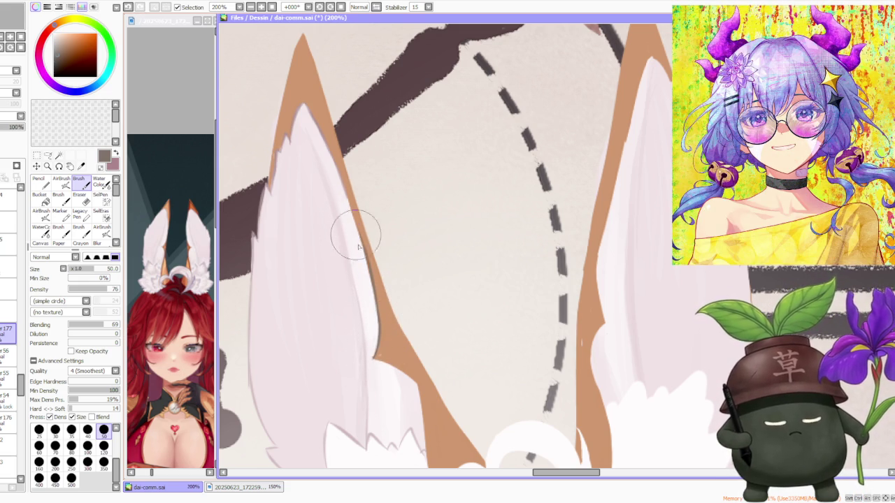
{"action": "scroll", "coordinate": [356, 223], "scroll_direction": "down", "scroll_amount": 2}
{"action": "scroll", "coordinate": [363, 323], "scroll_direction": "up", "scroll_amount": 2}
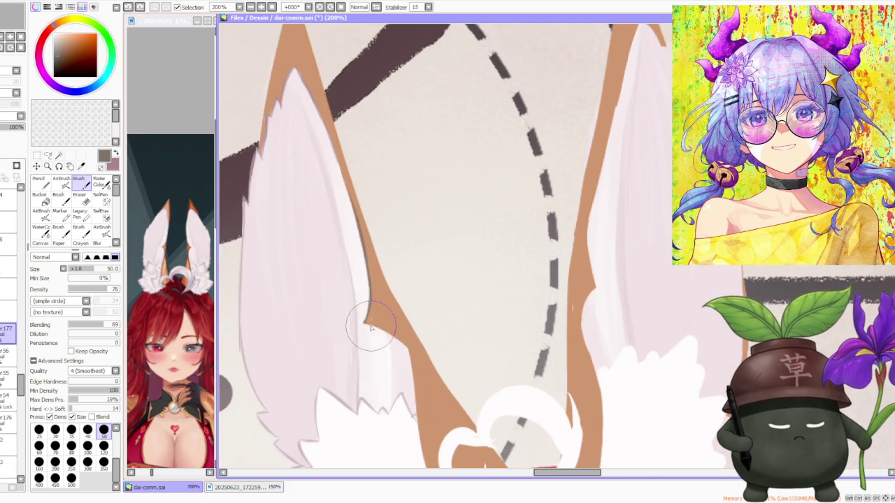
{"action": "scroll", "coordinate": [359, 280], "scroll_direction": "down", "scroll_amount": 1}
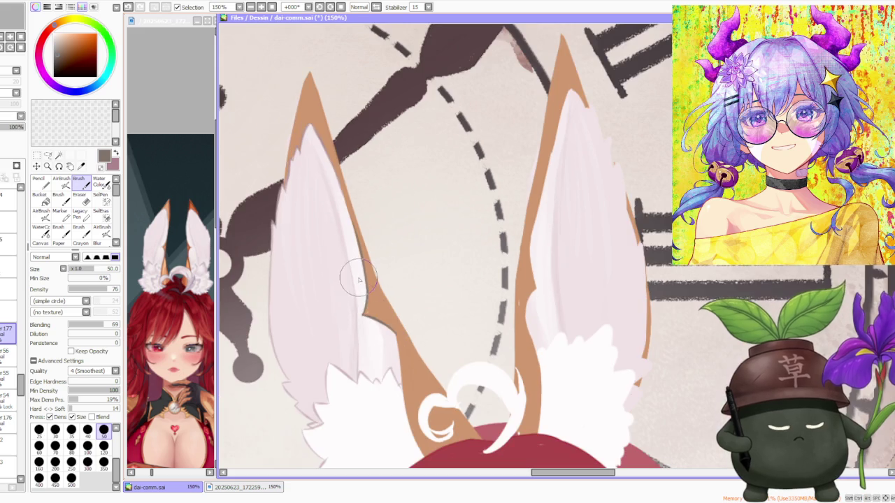
{"action": "scroll", "coordinate": [375, 325], "scroll_direction": "up", "scroll_amount": 1}
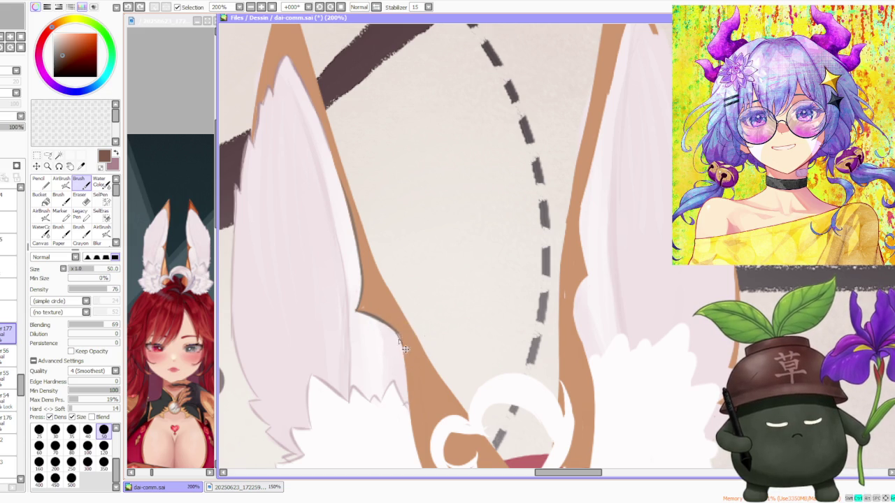
{"action": "scroll", "coordinate": [403, 362], "scroll_direction": "down", "scroll_amount": 3}
{"action": "scroll", "coordinate": [425, 424], "scroll_direction": "up", "scroll_amount": 3}
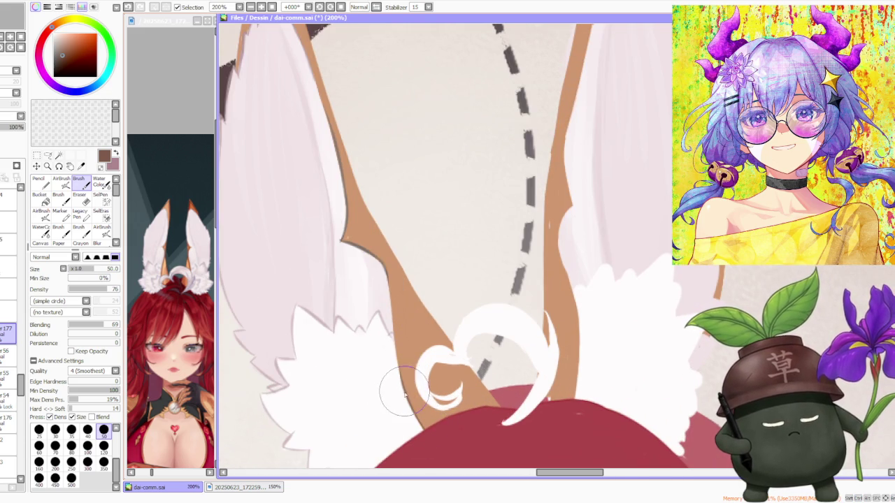
{"action": "left_click_drag", "start_coordinate": [395, 350], "coordinate": [388, 269]}
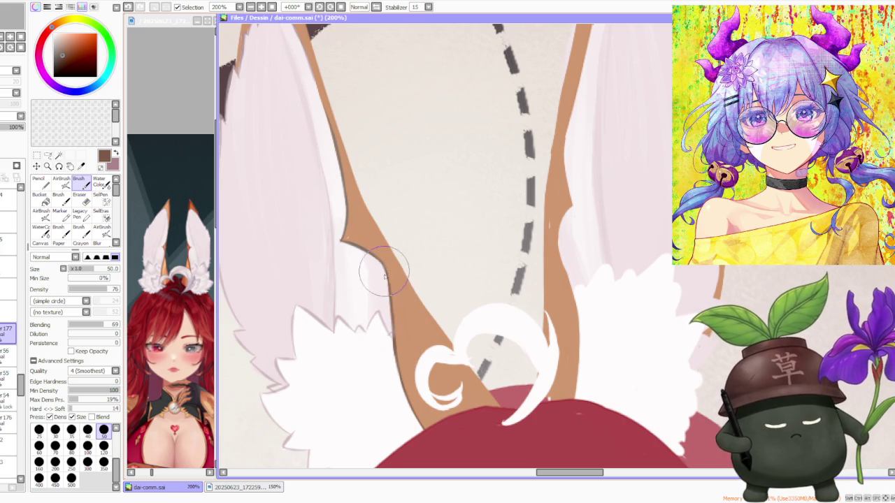
{"action": "scroll", "coordinate": [419, 308], "scroll_direction": "down", "scroll_amount": 1}
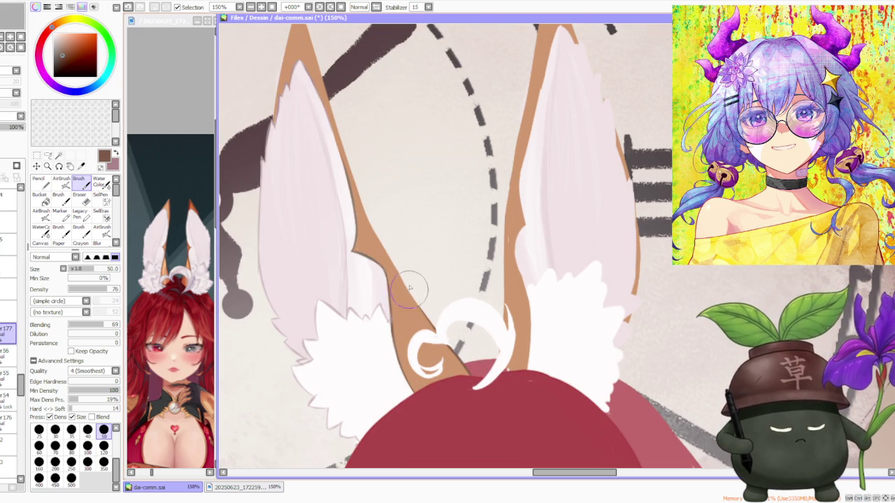
{"action": "left_click_drag", "start_coordinate": [426, 318], "coordinate": [362, 231]}
{"action": "mouse_move", "coordinate": [393, 258]}
{"action": "left_mouse_down"}
{"action": "mouse_move", "coordinate": [336, 150]}
{"action": "mouse_move", "coordinate": [371, 210]}
{"action": "mouse_move", "coordinate": [348, 165]}
{"action": "left_mouse_up"}
{"action": "scroll", "coordinate": [361, 210], "scroll_direction": "down", "scroll_amount": 5}
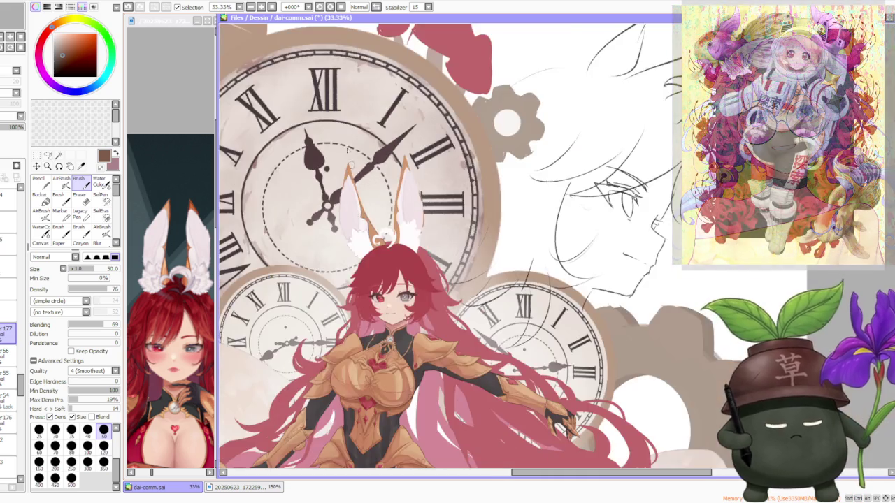
- Repaint the brown inner edge near the left ear tip at 200%, then zoom out to review
{"action": "scroll", "coordinate": [361, 210], "scroll_direction": "up", "scroll_amount": 2}
{"action": "scroll", "coordinate": [360, 184], "scroll_direction": "up", "scroll_amount": 3}
{"action": "scroll", "coordinate": [364, 333], "scroll_direction": "up", "scroll_amount": 1}
{"action": "mouse_move", "coordinate": [365, 333]}
{"action": "left_mouse_down"}
{"action": "mouse_move", "coordinate": [359, 286]}
{"action": "mouse_move", "coordinate": [367, 306]}
{"action": "left_mouse_up"}
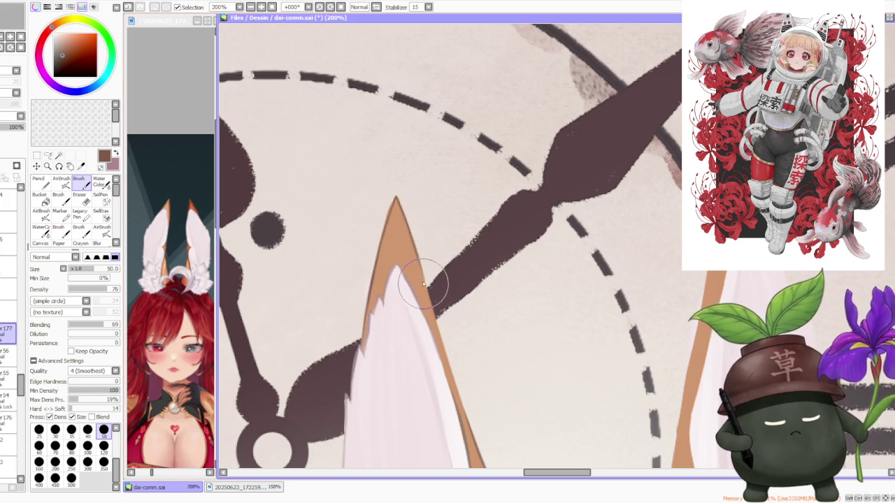
{"action": "scroll", "coordinate": [424, 286], "scroll_direction": "down", "scroll_amount": 2}
{"action": "scroll", "coordinate": [423, 285], "scroll_direction": "down", "scroll_amount": 2}
{"action": "scroll", "coordinate": [423, 285], "scroll_direction": "down", "scroll_amount": 2}
{"action": "scroll", "coordinate": [423, 286], "scroll_direction": "down", "scroll_amount": 1}
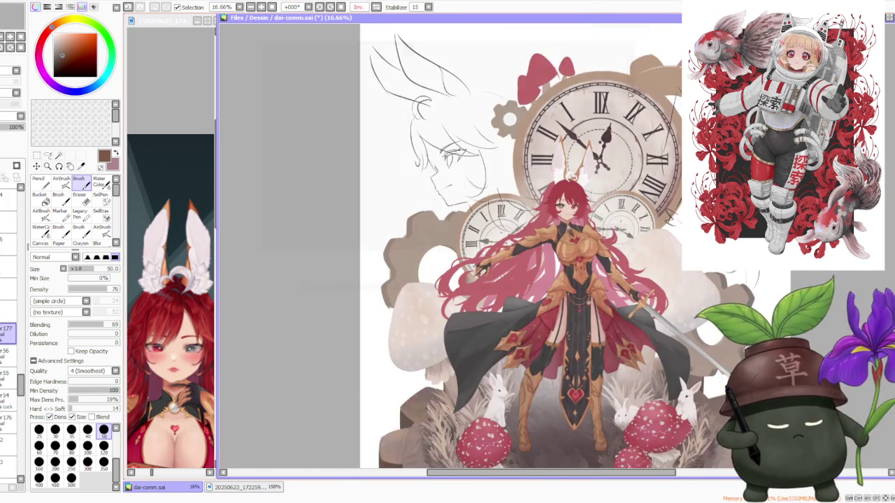
{"action": "scroll", "coordinate": [623, 87], "scroll_direction": "up", "scroll_amount": 2}
{"action": "scroll", "coordinate": [623, 87], "scroll_direction": "up", "scroll_amount": 1}
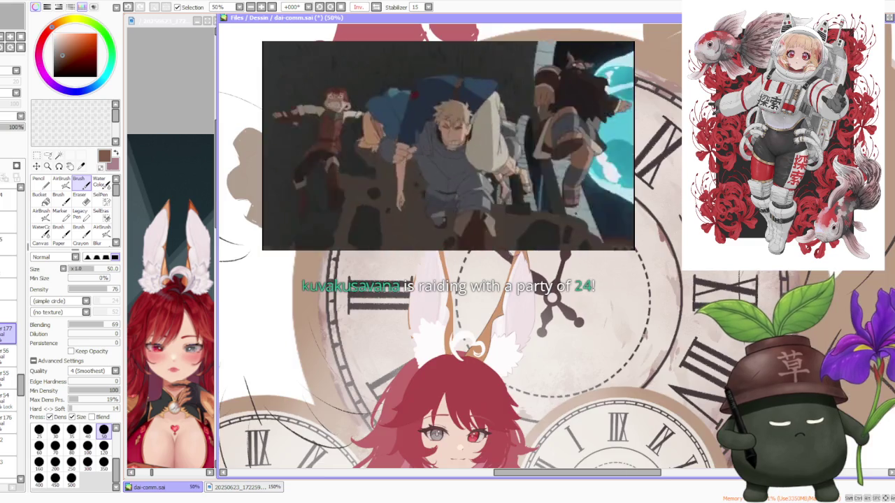
{"action": "scroll", "coordinate": [518, 244], "scroll_direction": "down", "scroll_amount": 1}
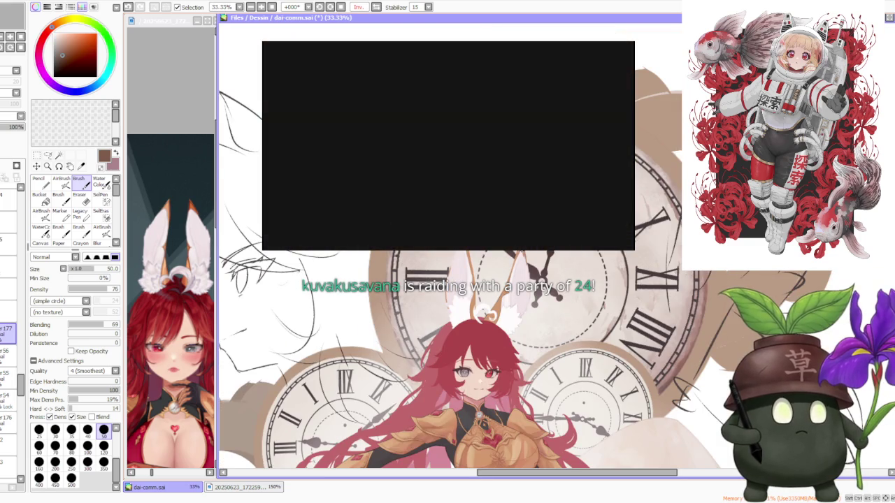
{"action": "scroll", "coordinate": [490, 231], "scroll_direction": "down", "scroll_amount": 1}
{"action": "scroll", "coordinate": [489, 231], "scroll_direction": "down", "scroll_amount": 1}
{"action": "scroll", "coordinate": [429, 85], "scroll_direction": "up", "scroll_amount": 1}
{"action": "scroll", "coordinate": [587, 280], "scroll_direction": "up", "scroll_amount": 2}
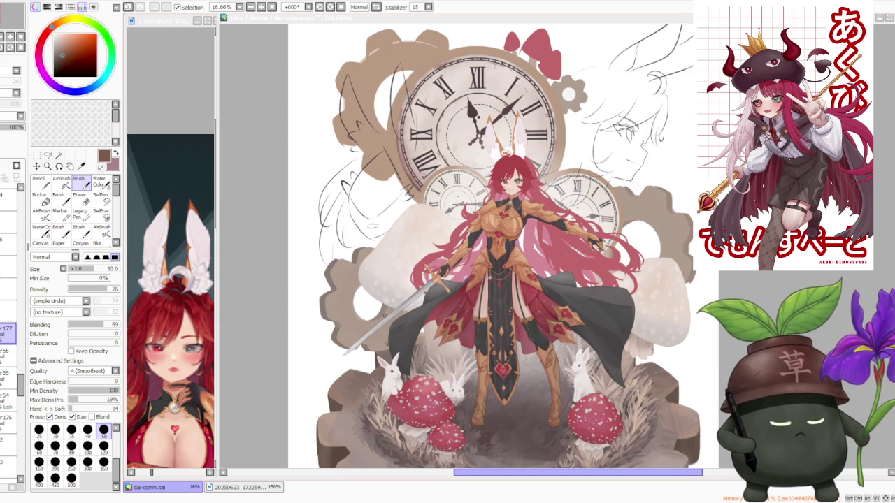
- Check the bunny ears up close, then select another layer in the Layer panel
{"action": "key", "text": "minus"}
{"action": "scroll", "coordinate": [493, 154], "scroll_direction": "up", "scroll_amount": 2}
{"action": "scroll", "coordinate": [492, 178], "scroll_direction": "up", "scroll_amount": 1}
{"action": "scroll", "coordinate": [493, 178], "scroll_direction": "up", "scroll_amount": 1}
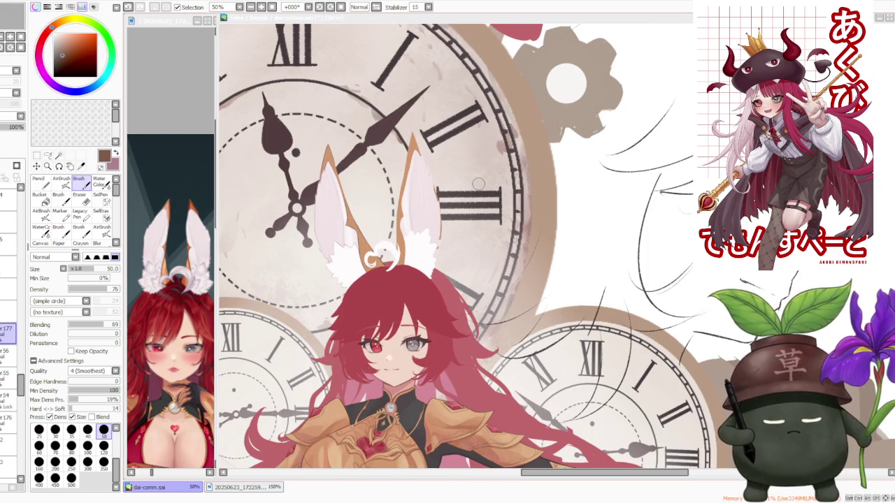
{"action": "scroll", "coordinate": [335, 185], "scroll_direction": "up", "scroll_amount": 2}
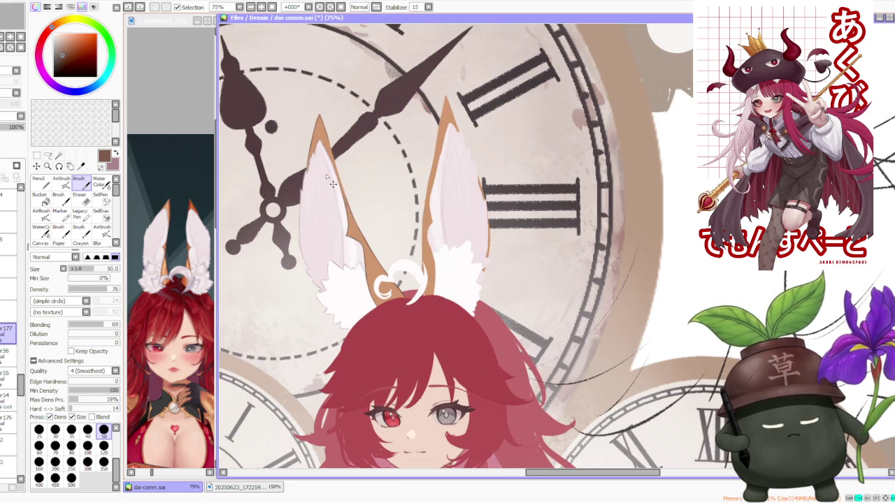
{"action": "scroll", "coordinate": [339, 203], "scroll_direction": "down", "scroll_amount": 1}
{"action": "scroll", "coordinate": [333, 191], "scroll_direction": "up", "scroll_amount": 2}
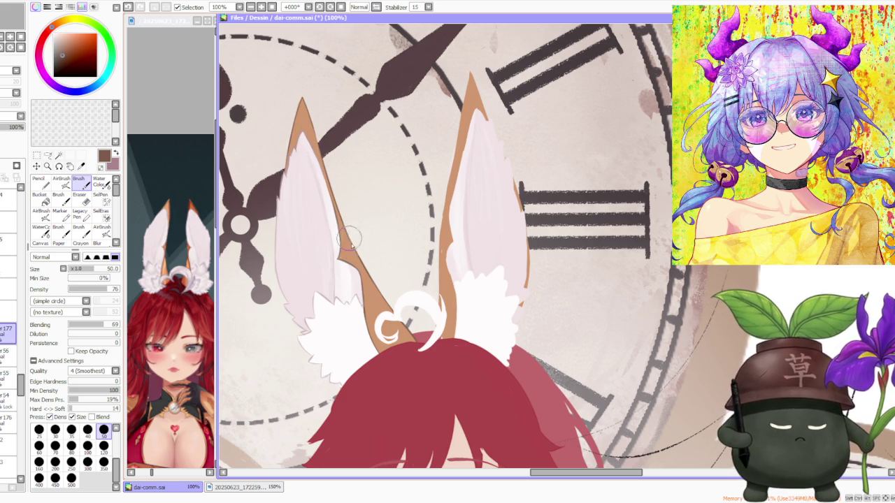
{"action": "scroll", "coordinate": [344, 231], "scroll_direction": "down", "scroll_amount": 3}
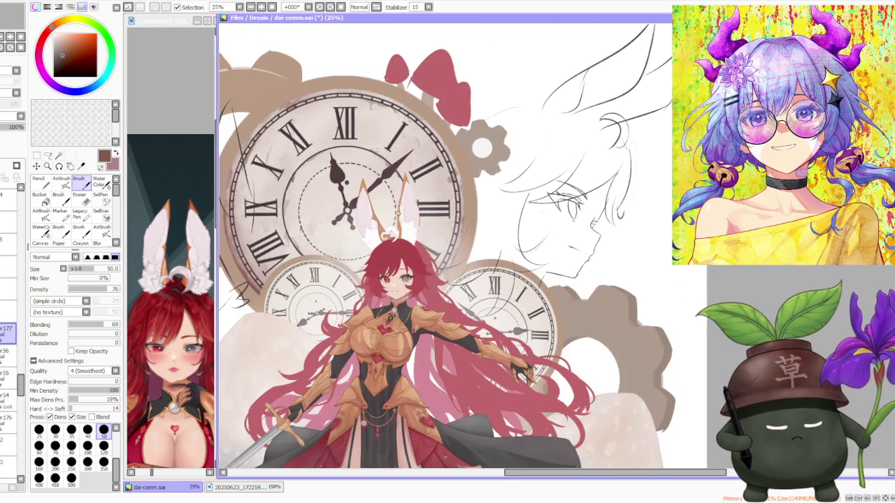
{"action": "scroll", "coordinate": [379, 228], "scroll_direction": "up", "scroll_amount": 3}
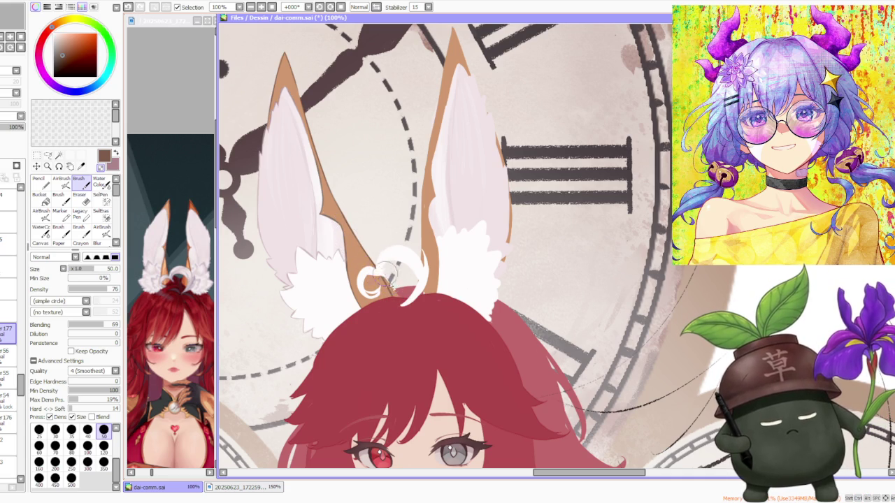
{"action": "left_click", "coordinate": [10, 356]}
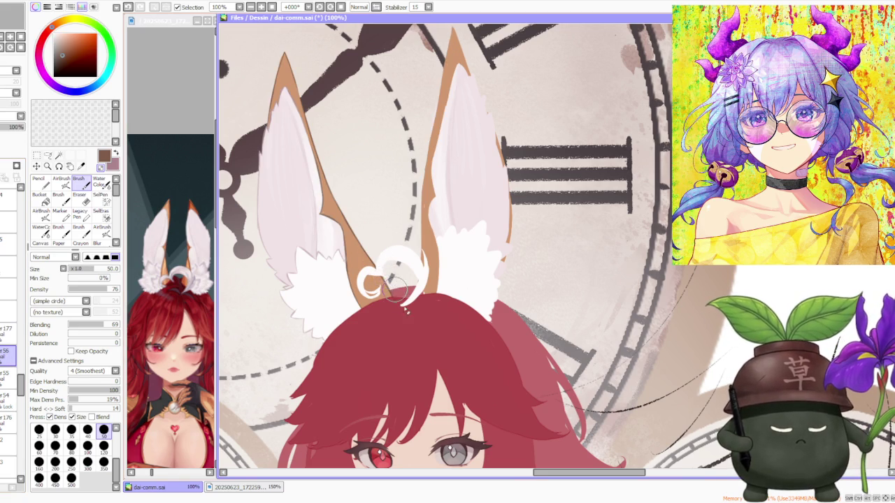
{"action": "scroll", "coordinate": [392, 238], "scroll_direction": "down", "scroll_amount": 2}
{"action": "scroll", "coordinate": [434, 203], "scroll_direction": "down", "scroll_amount": 2}
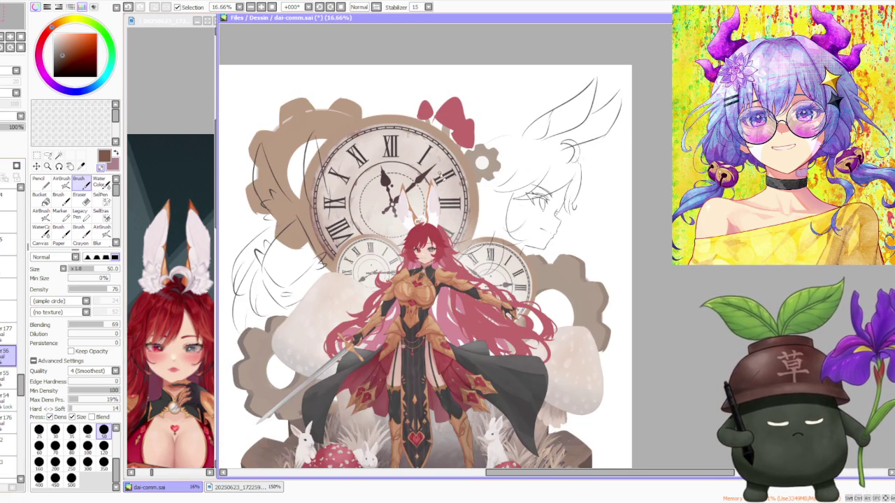
{"action": "scroll", "coordinate": [441, 174], "scroll_direction": "down", "scroll_amount": 1}
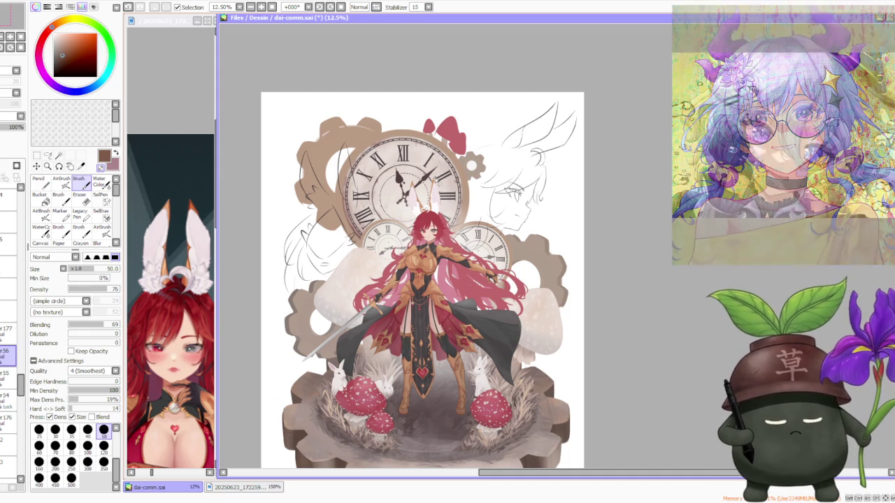
{"action": "scroll", "coordinate": [431, 180], "scroll_direction": "up", "scroll_amount": 3}
{"action": "scroll", "coordinate": [419, 193], "scroll_direction": "up", "scroll_amount": 1}
{"action": "scroll", "coordinate": [418, 199], "scroll_direction": "down", "scroll_amount": 1}
{"action": "scroll", "coordinate": [418, 199], "scroll_direction": "down", "scroll_amount": 1}
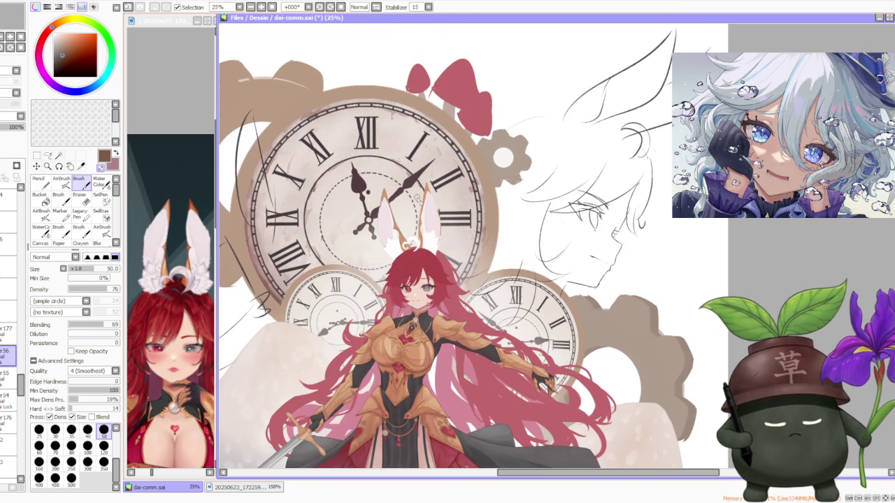
{"action": "scroll", "coordinate": [417, 199], "scroll_direction": "down", "scroll_amount": 1}
{"action": "scroll", "coordinate": [418, 199], "scroll_direction": "down", "scroll_amount": 1}
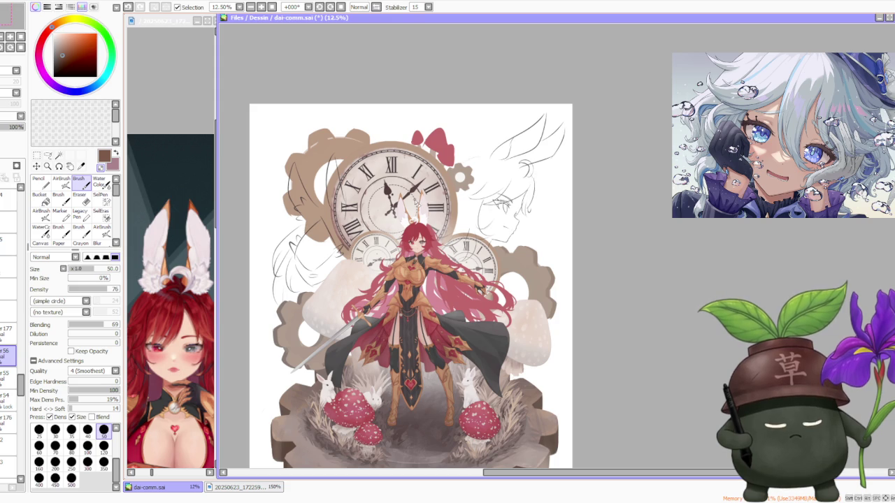
{"action": "scroll", "coordinate": [417, 199], "scroll_direction": "up", "scroll_amount": 1}
{"action": "scroll", "coordinate": [417, 199], "scroll_direction": "up", "scroll_amount": 1}
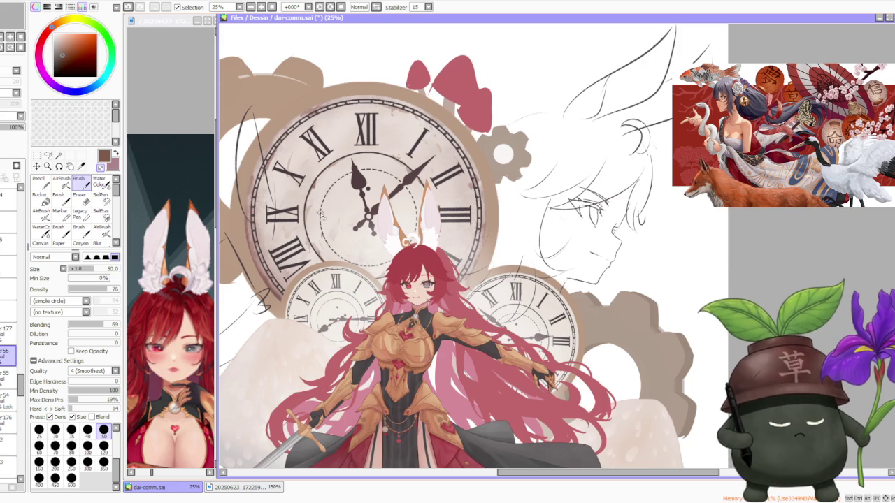
{"action": "scroll", "coordinate": [335, 217], "scroll_direction": "down", "scroll_amount": 2}
{"action": "scroll", "coordinate": [335, 217], "scroll_direction": "down", "scroll_amount": 1}
{"action": "scroll", "coordinate": [418, 231], "scroll_direction": "up", "scroll_amount": 1}
{"action": "scroll", "coordinate": [418, 231], "scroll_direction": "up", "scroll_amount": 1}
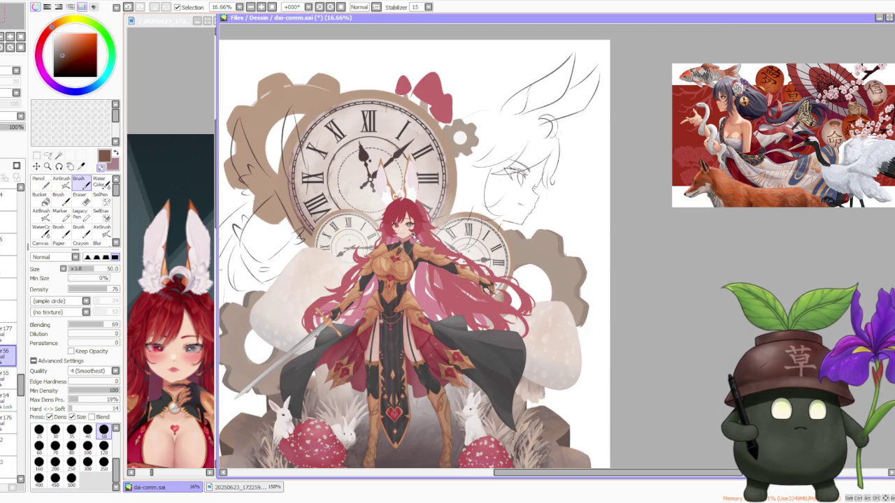
{"action": "scroll", "coordinate": [412, 218], "scroll_direction": "down", "scroll_amount": 1}
{"action": "scroll", "coordinate": [417, 191], "scroll_direction": "up", "scroll_amount": 1}
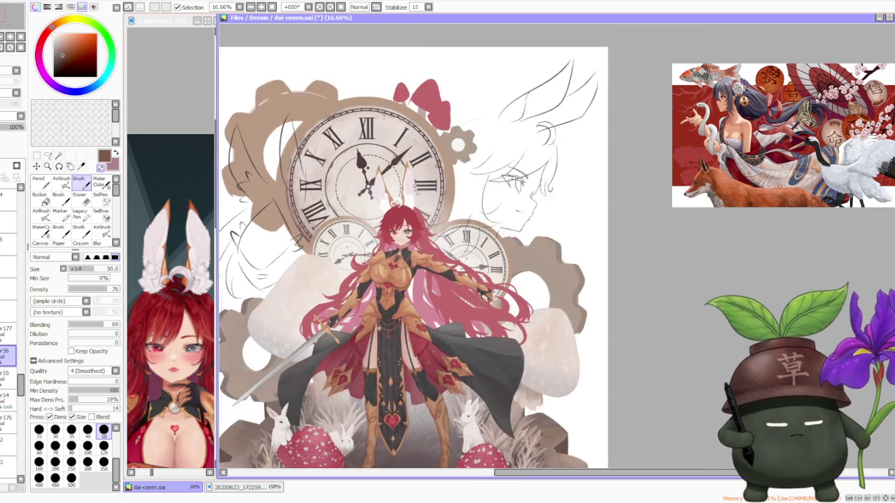
{"action": "scroll", "coordinate": [416, 189], "scroll_direction": "up", "scroll_amount": 1}
{"action": "scroll", "coordinate": [405, 193], "scroll_direction": "up", "scroll_amount": 1}
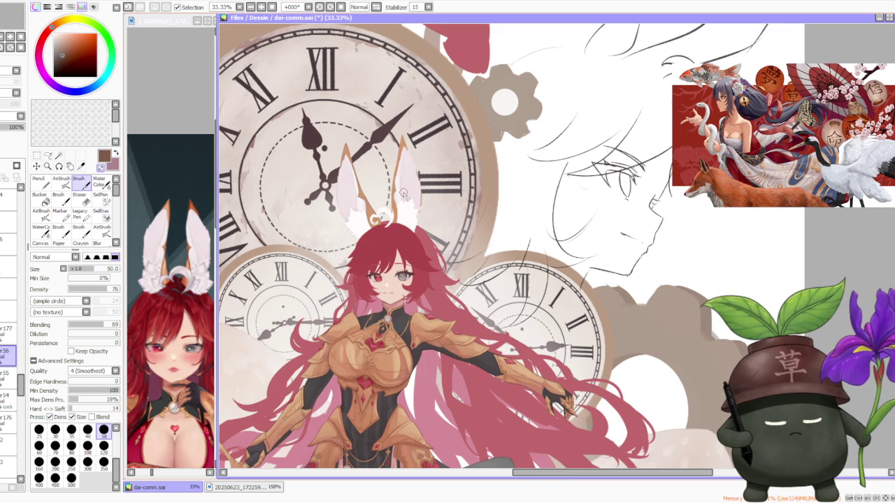
{"action": "scroll", "coordinate": [404, 180], "scroll_direction": "up", "scroll_amount": 1}
{"action": "scroll", "coordinate": [404, 181], "scroll_direction": "down", "scroll_amount": 1}
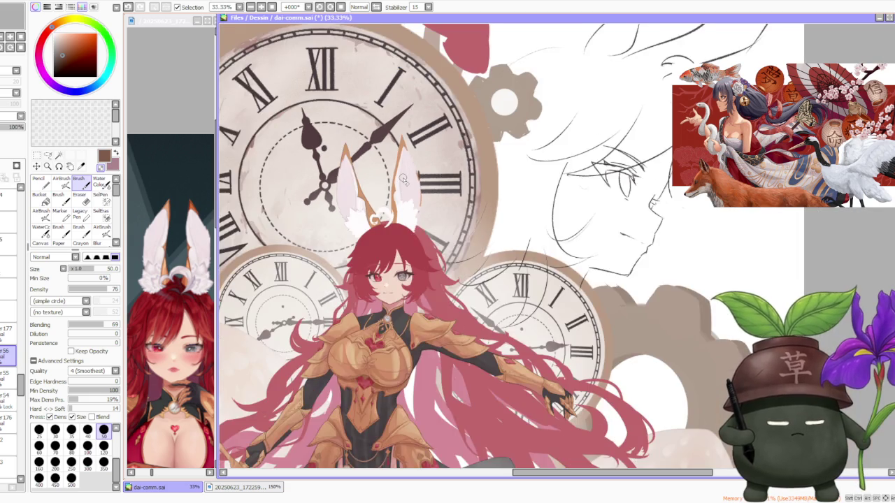
{"action": "scroll", "coordinate": [404, 180], "scroll_direction": "down", "scroll_amount": 1}
{"action": "scroll", "coordinate": [404, 180], "scroll_direction": "down", "scroll_amount": 2}
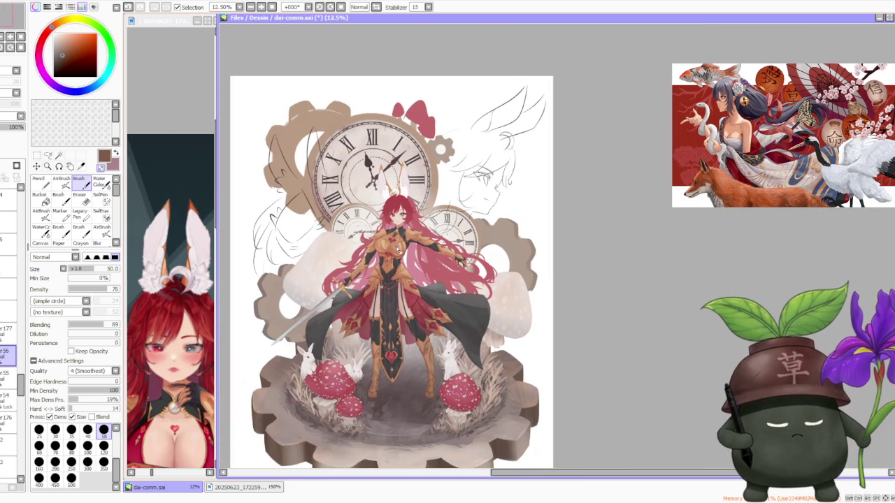
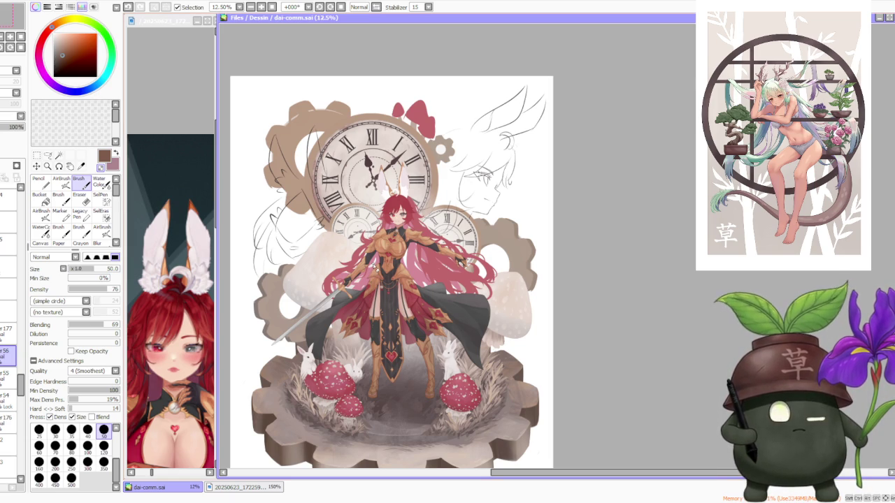
- Zoom out the side reference window and pan it to the full-body armored warrior figure
{"action": "scroll", "coordinate": [375, 266], "scroll_direction": "up", "scroll_amount": 1}
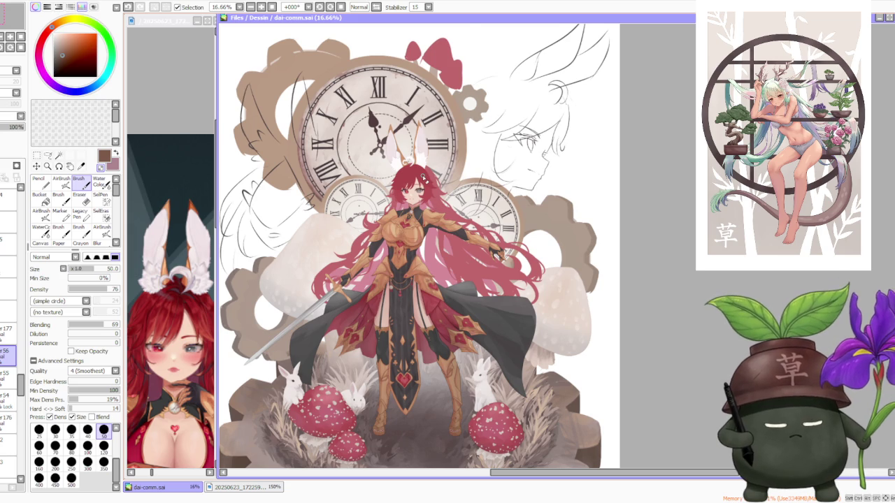
{"action": "scroll", "coordinate": [423, 178], "scroll_direction": "up", "scroll_amount": 1}
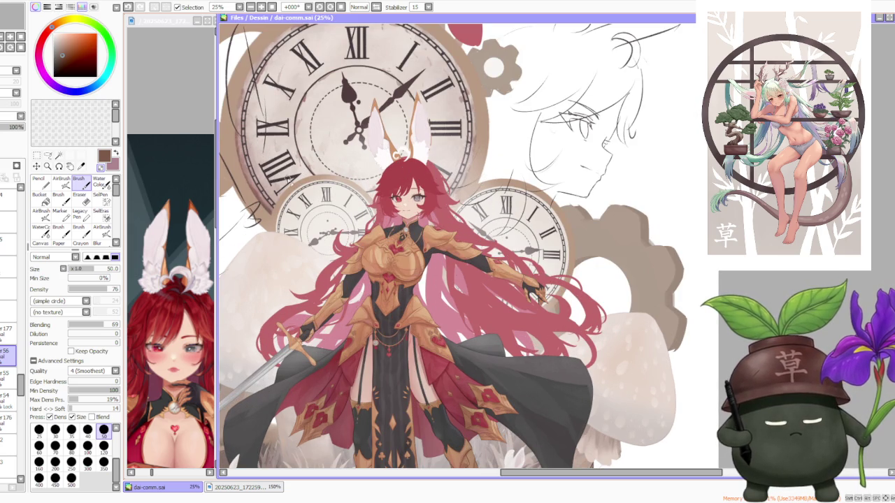
{"action": "left_click", "coordinate": [196, 94]}
{"action": "scroll", "coordinate": [190, 112], "scroll_direction": "down", "scroll_amount": 2}
{"action": "scroll", "coordinate": [188, 123], "scroll_direction": "down", "scroll_amount": 2}
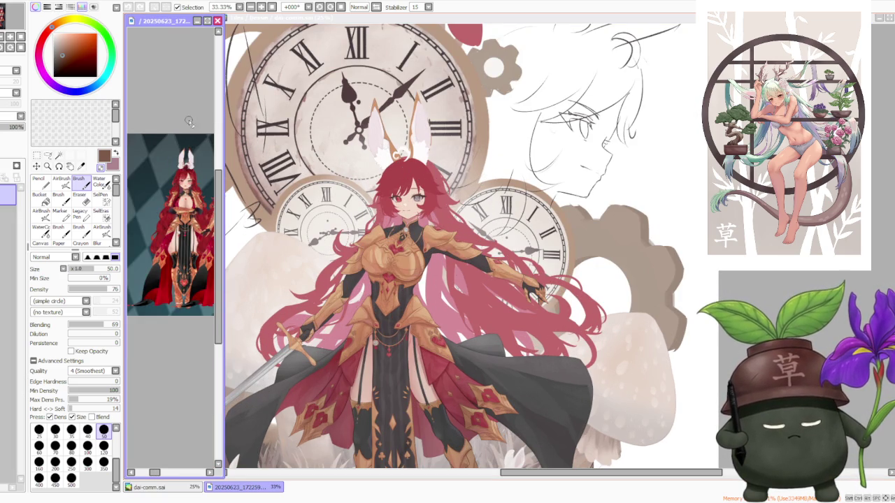
{"action": "scroll", "coordinate": [183, 229], "scroll_direction": "up", "scroll_amount": 1}
{"action": "mouse_move", "coordinate": [155, 474]}
{"action": "left_mouse_down"}
{"action": "mouse_move", "coordinate": [191, 474]}
{"action": "mouse_move", "coordinate": [163, 469]}
{"action": "left_mouse_up"}
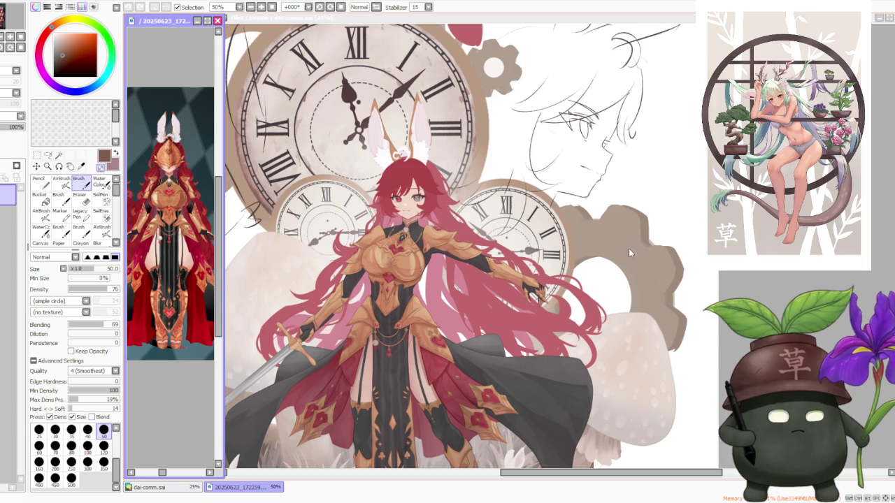
- Reactivate the dai-comm.sai illustration and scroll the layer panel up to the current layer
{"action": "left_click", "coordinate": [596, 260]}
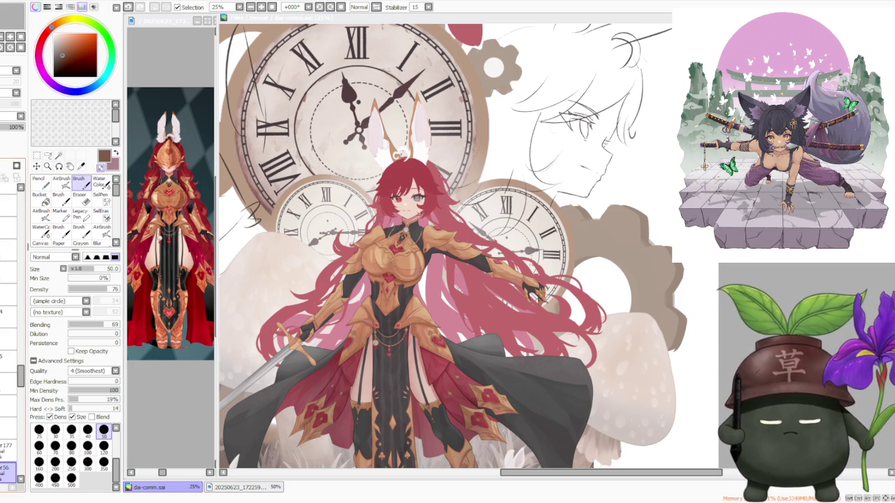
{"action": "scroll", "coordinate": [24, 209], "scroll_direction": "up", "scroll_amount": 5}
{"action": "scroll", "coordinate": [24, 208], "scroll_direction": "up", "scroll_amount": 2}
{"action": "scroll", "coordinate": [21, 214], "scroll_direction": "up", "scroll_amount": 1}
{"action": "scroll", "coordinate": [14, 210], "scroll_direction": "up", "scroll_amount": 2}
{"action": "scroll", "coordinate": [7, 224], "scroll_direction": "up", "scroll_amount": 2}
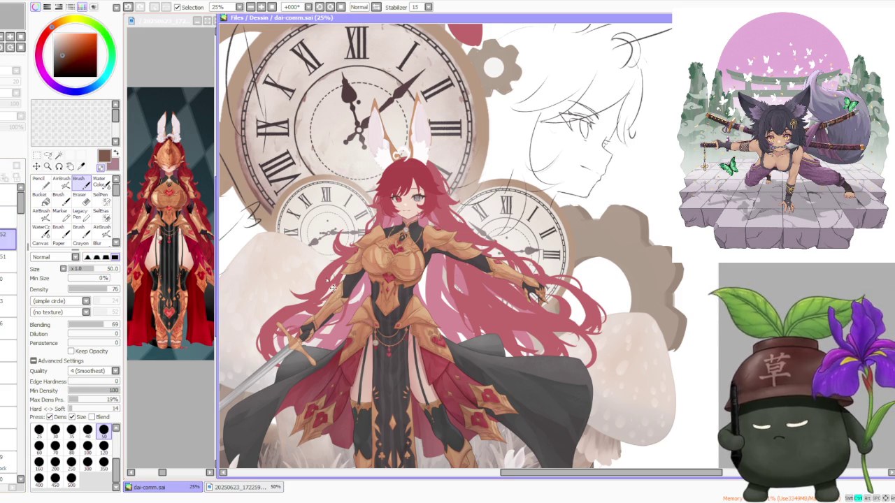
{"action": "scroll", "coordinate": [448, 269], "scroll_direction": "down", "scroll_amount": 3}
- Zoom in and out over the pasted blue-dress girl artwork, finishing on the whole illustration
{"action": "scroll", "coordinate": [350, 168], "scroll_direction": "up", "scroll_amount": 2}
{"action": "scroll", "coordinate": [337, 141], "scroll_direction": "up", "scroll_amount": 1}
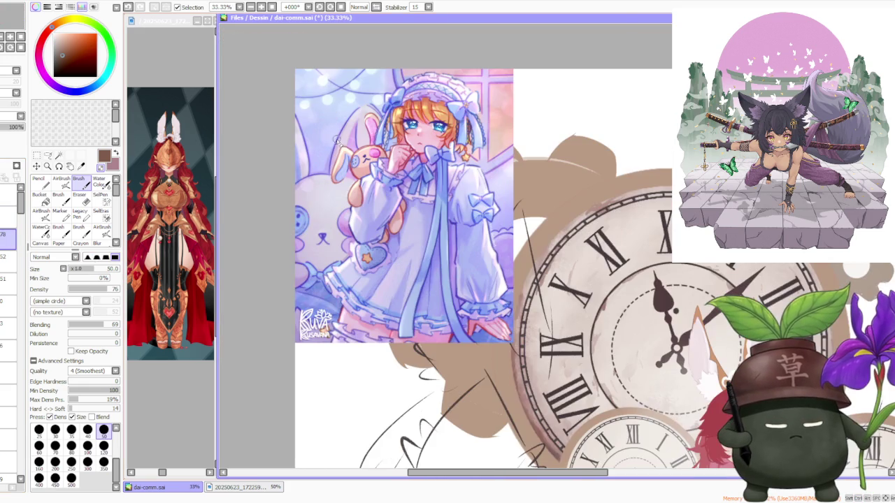
{"action": "scroll", "coordinate": [318, 194], "scroll_direction": "up", "scroll_amount": 1}
{"action": "scroll", "coordinate": [353, 179], "scroll_direction": "down", "scroll_amount": 2}
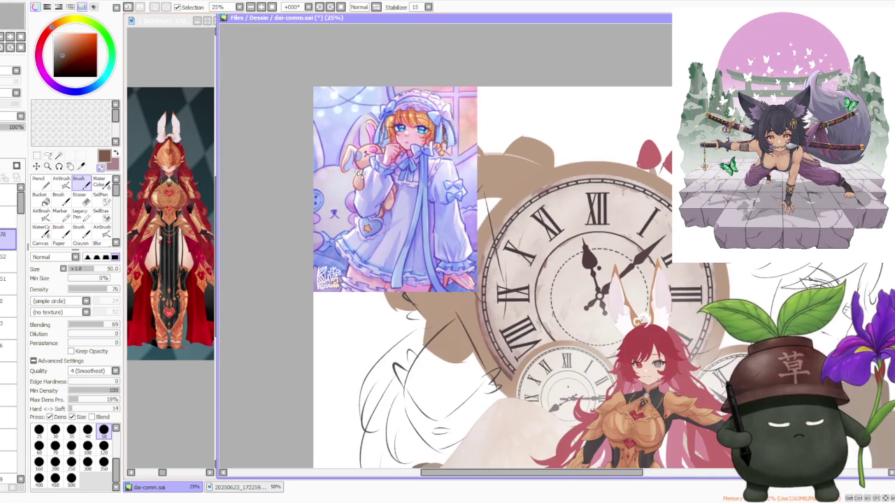
{"action": "scroll", "coordinate": [392, 141], "scroll_direction": "up", "scroll_amount": 1}
{"action": "scroll", "coordinate": [392, 142], "scroll_direction": "up", "scroll_amount": 1}
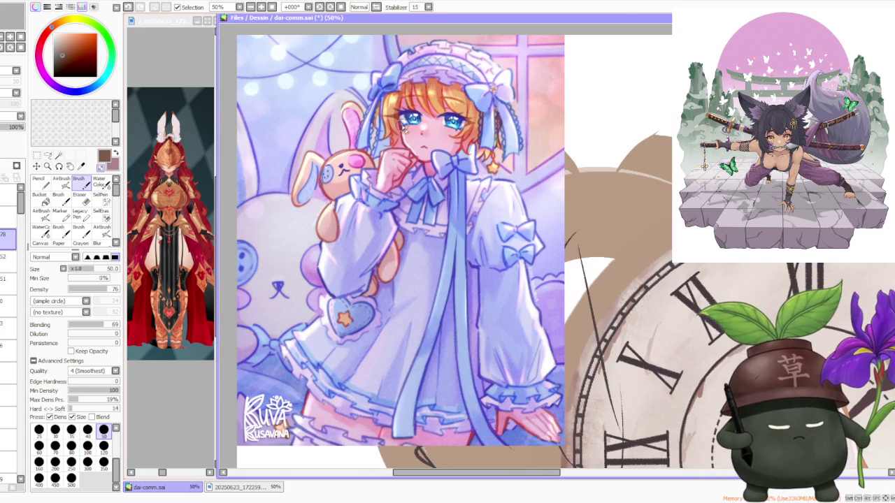
{"action": "scroll", "coordinate": [404, 126], "scroll_direction": "down", "scroll_amount": 1}
{"action": "scroll", "coordinate": [405, 126], "scroll_direction": "up", "scroll_amount": 1}
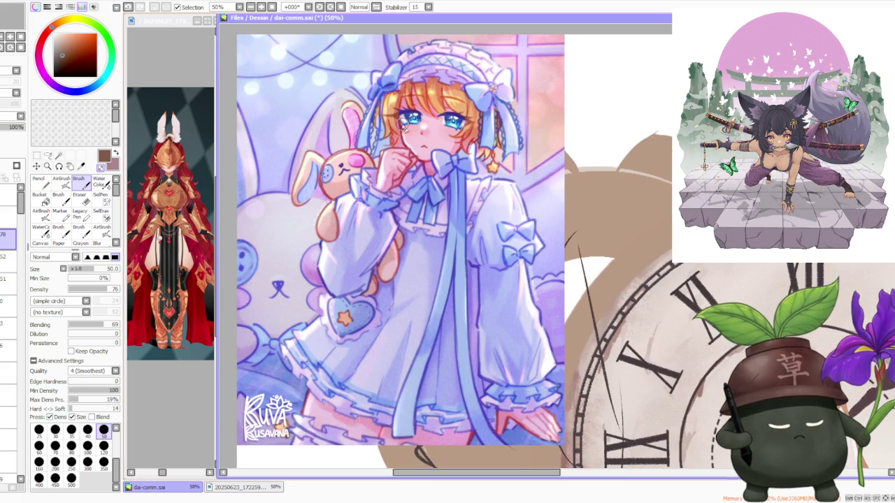
{"action": "scroll", "coordinate": [403, 122], "scroll_direction": "down", "scroll_amount": 1}
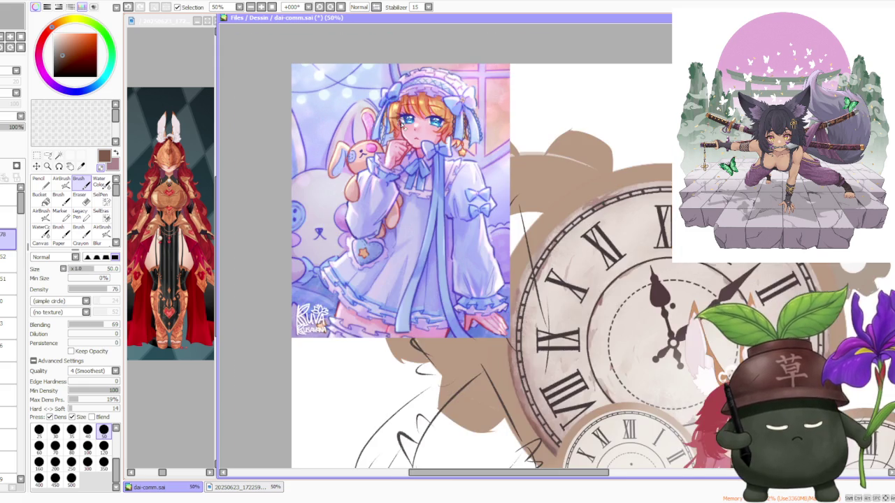
{"action": "scroll", "coordinate": [400, 86], "scroll_direction": "up", "scroll_amount": 1}
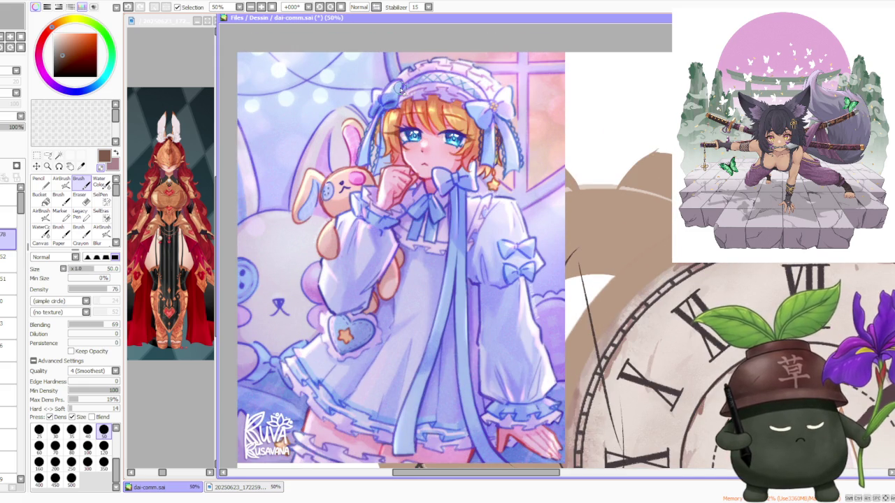
{"action": "scroll", "coordinate": [401, 86], "scroll_direction": "down", "scroll_amount": 1}
{"action": "scroll", "coordinate": [393, 102], "scroll_direction": "up", "scroll_amount": 1}
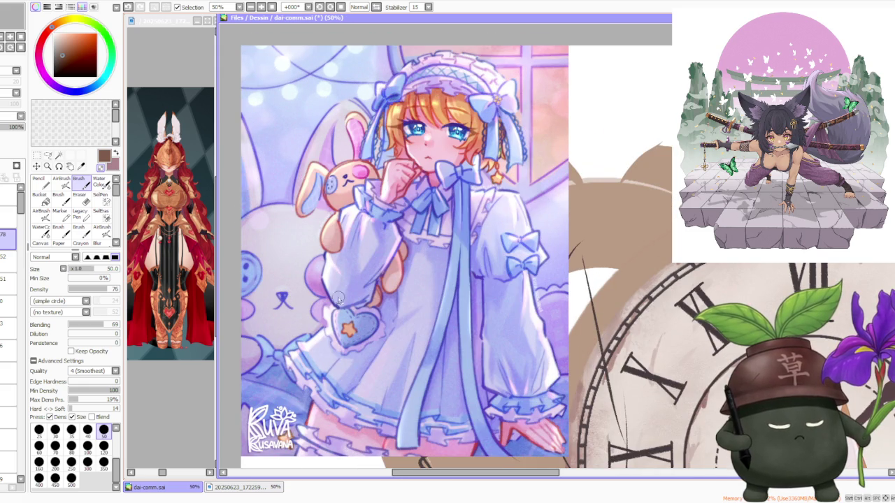
{"action": "scroll", "coordinate": [490, 191], "scroll_direction": "up", "scroll_amount": 1}
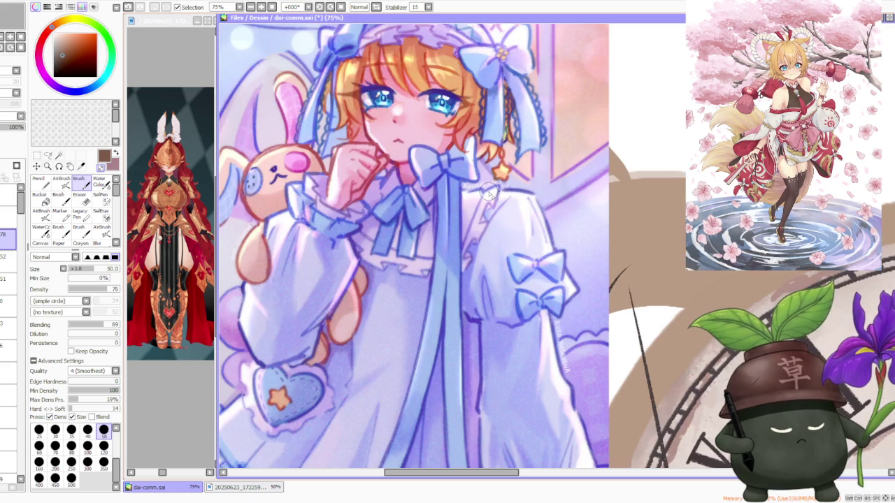
{"action": "scroll", "coordinate": [488, 194], "scroll_direction": "down", "scroll_amount": 1}
{"action": "scroll", "coordinate": [542, 287], "scroll_direction": "up", "scroll_amount": 2}
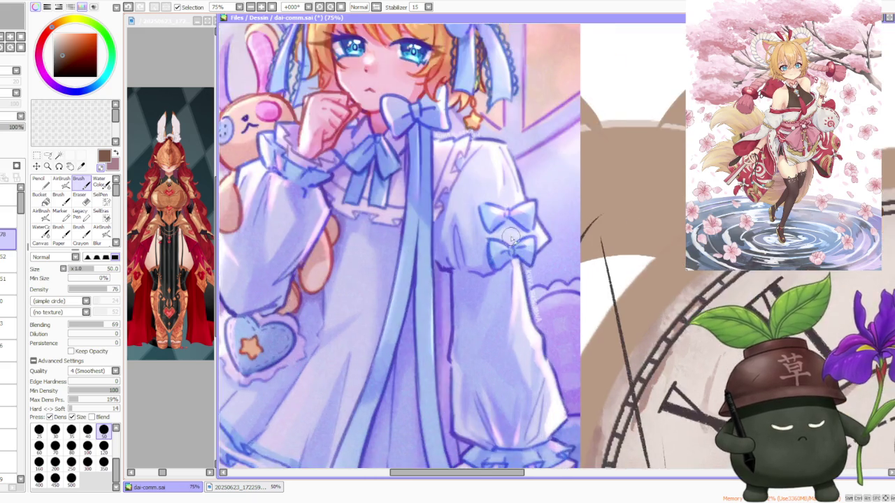
{"action": "scroll", "coordinate": [511, 239], "scroll_direction": "up", "scroll_amount": 1}
{"action": "scroll", "coordinate": [509, 238], "scroll_direction": "down", "scroll_amount": 2}
{"action": "scroll", "coordinate": [380, 240], "scroll_direction": "up", "scroll_amount": 1}
{"action": "scroll", "coordinate": [385, 237], "scroll_direction": "down", "scroll_amount": 1}
{"action": "scroll", "coordinate": [385, 238], "scroll_direction": "down", "scroll_amount": 1}
{"action": "scroll", "coordinate": [334, 116], "scroll_direction": "up", "scroll_amount": 2}
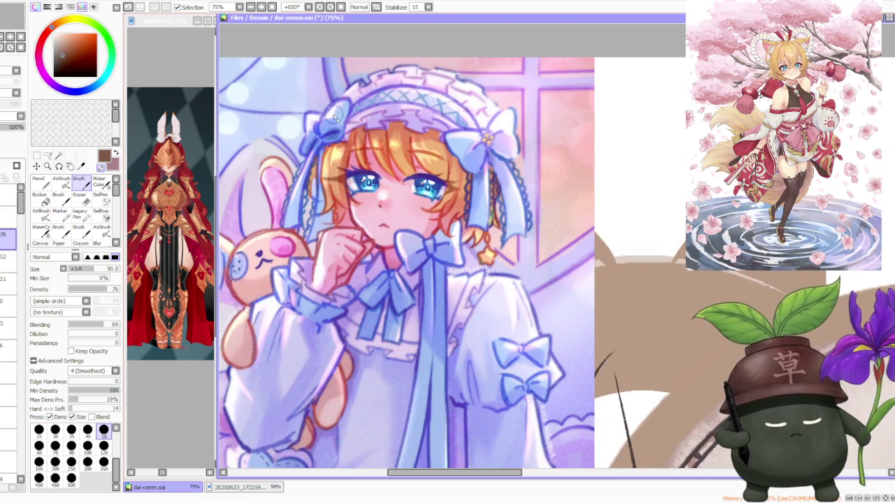
{"action": "scroll", "coordinate": [342, 115], "scroll_direction": "up", "scroll_amount": 1}
{"action": "scroll", "coordinate": [350, 118], "scroll_direction": "down", "scroll_amount": 1}
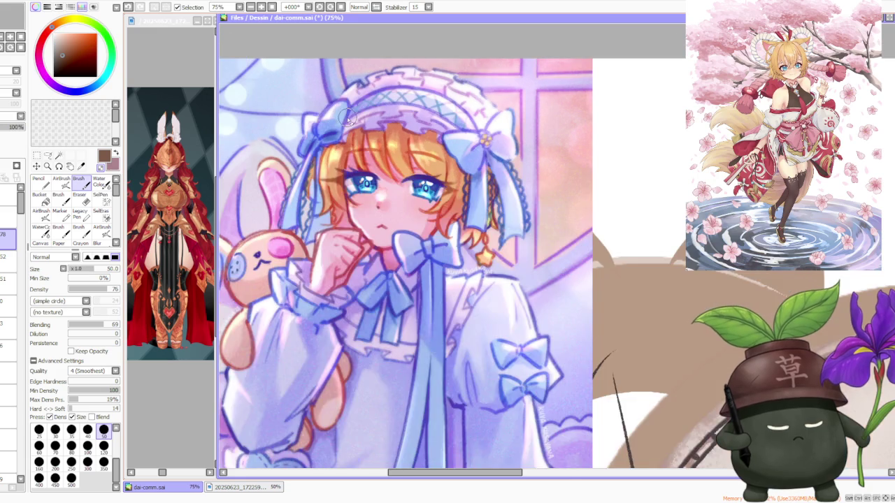
{"action": "scroll", "coordinate": [354, 122], "scroll_direction": "down", "scroll_amount": 1}
{"action": "scroll", "coordinate": [420, 143], "scroll_direction": "down", "scroll_amount": 1}
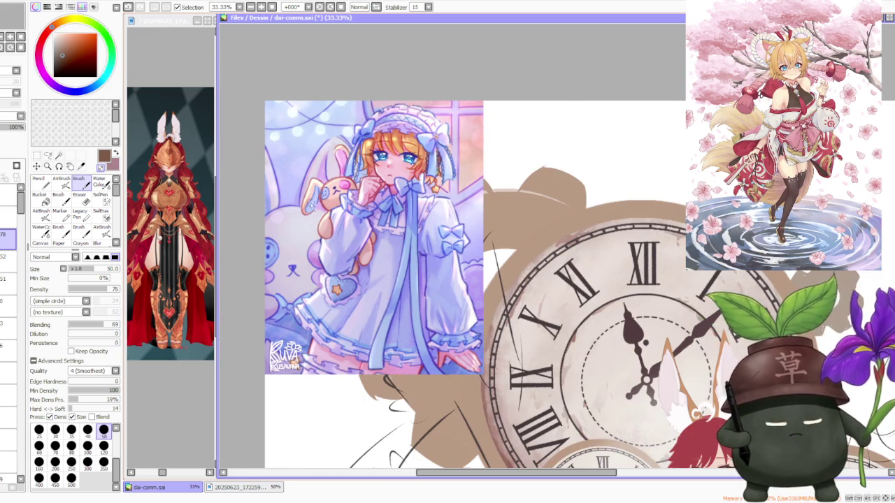
{"action": "scroll", "coordinate": [321, 226], "scroll_direction": "up", "scroll_amount": 1}
{"action": "scroll", "coordinate": [304, 223], "scroll_direction": "up", "scroll_amount": 2}
{"action": "scroll", "coordinate": [301, 224], "scroll_direction": "down", "scroll_amount": 1}
{"action": "scroll", "coordinate": [310, 221], "scroll_direction": "down", "scroll_amount": 2}
{"action": "scroll", "coordinate": [342, 307], "scroll_direction": "up", "scroll_amount": 1}
{"action": "scroll", "coordinate": [342, 311], "scroll_direction": "down", "scroll_amount": 1}
{"action": "scroll", "coordinate": [424, 120], "scroll_direction": "up", "scroll_amount": 2}
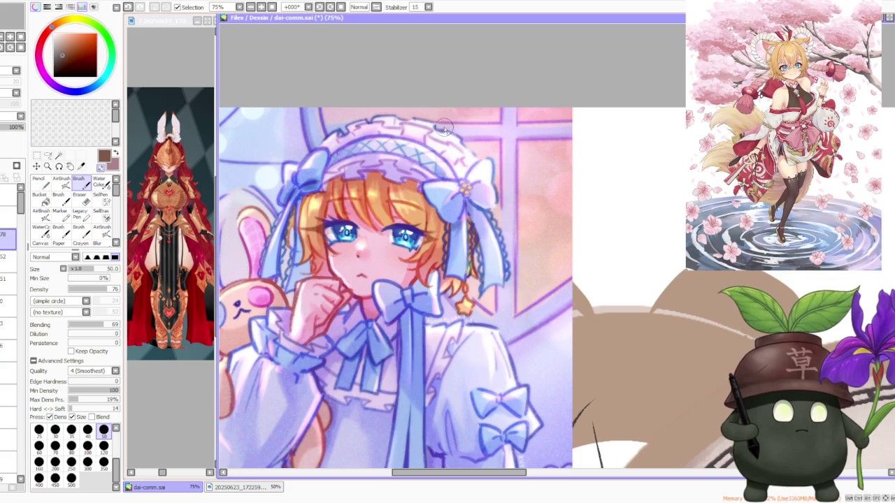
{"action": "scroll", "coordinate": [445, 127], "scroll_direction": "down", "scroll_amount": 1}
{"action": "scroll", "coordinate": [420, 126], "scroll_direction": "down", "scroll_amount": 1}
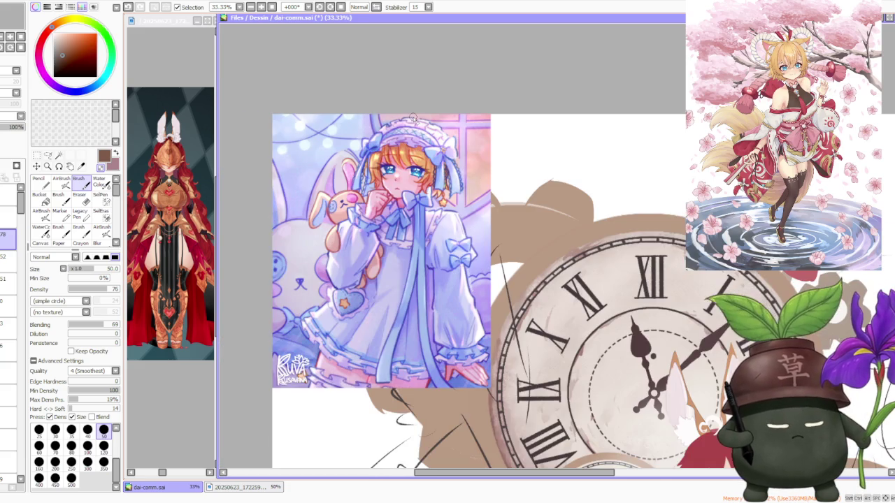
{"action": "scroll", "coordinate": [406, 125], "scroll_direction": "up", "scroll_amount": 1}
{"action": "scroll", "coordinate": [393, 133], "scroll_direction": "down", "scroll_amount": 1}
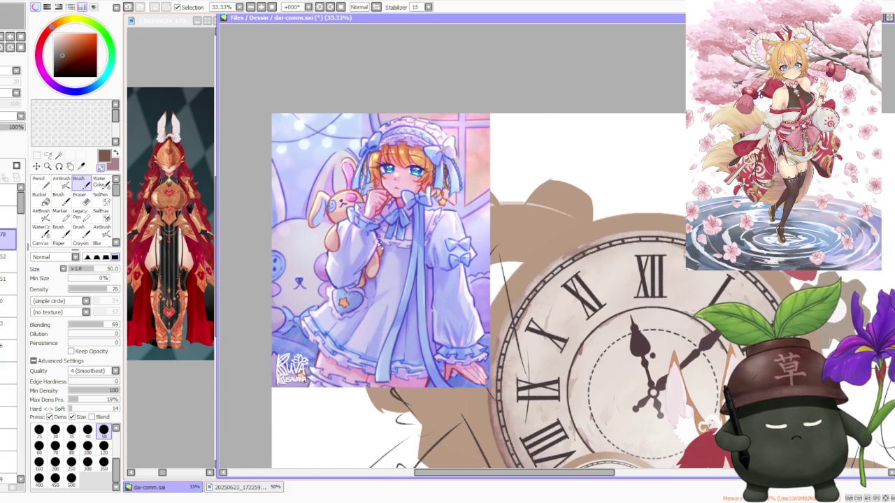
{"action": "scroll", "coordinate": [370, 249], "scroll_direction": "up", "scroll_amount": 1}
{"action": "scroll", "coordinate": [366, 245], "scroll_direction": "down", "scroll_amount": 1}
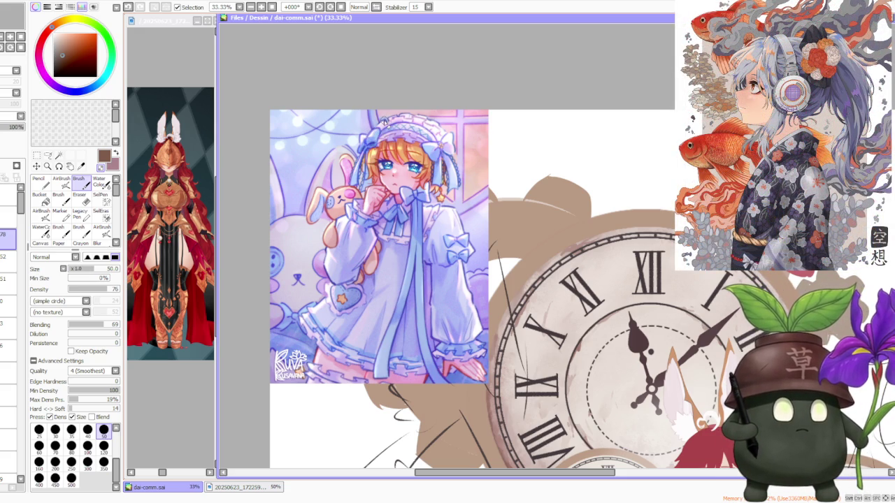
{"action": "scroll", "coordinate": [437, 117], "scroll_direction": "up", "scroll_amount": 1}
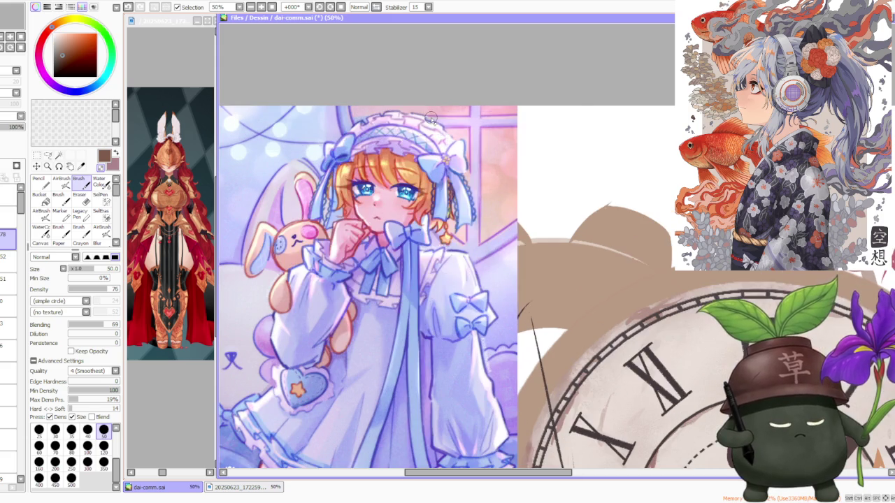
{"action": "scroll", "coordinate": [437, 117], "scroll_direction": "up", "scroll_amount": 1}
{"action": "scroll", "coordinate": [437, 117], "scroll_direction": "up", "scroll_amount": 1}
{"action": "scroll", "coordinate": [410, 280], "scroll_direction": "down", "scroll_amount": 1}
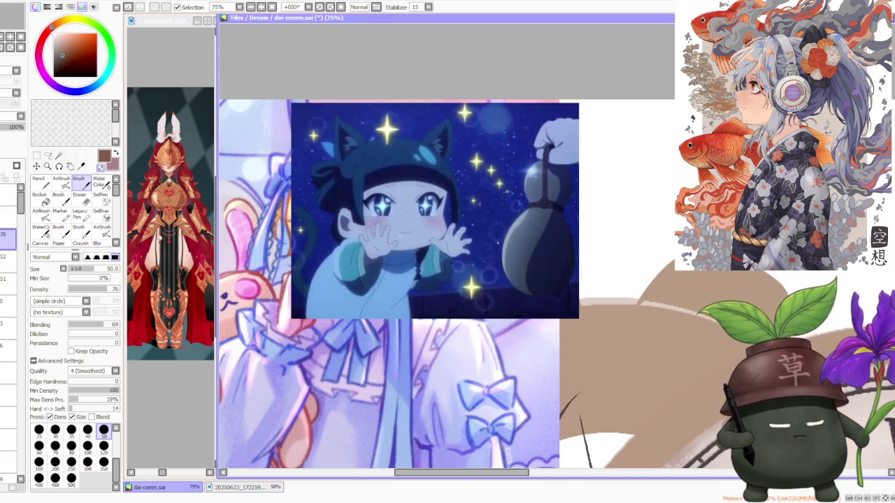
{"action": "scroll", "coordinate": [409, 279], "scroll_direction": "down", "scroll_amount": 1}
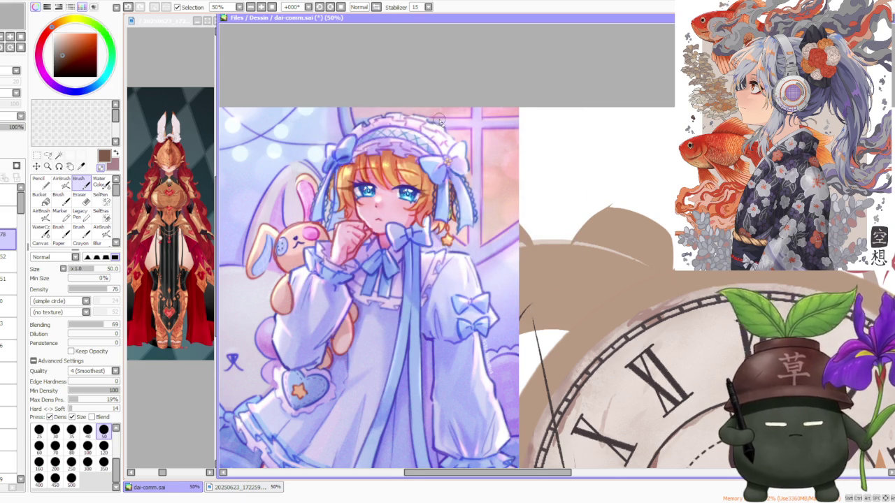
{"action": "scroll", "coordinate": [439, 123], "scroll_direction": "down", "scroll_amount": 1}
{"action": "scroll", "coordinate": [439, 122], "scroll_direction": "down", "scroll_amount": 1}
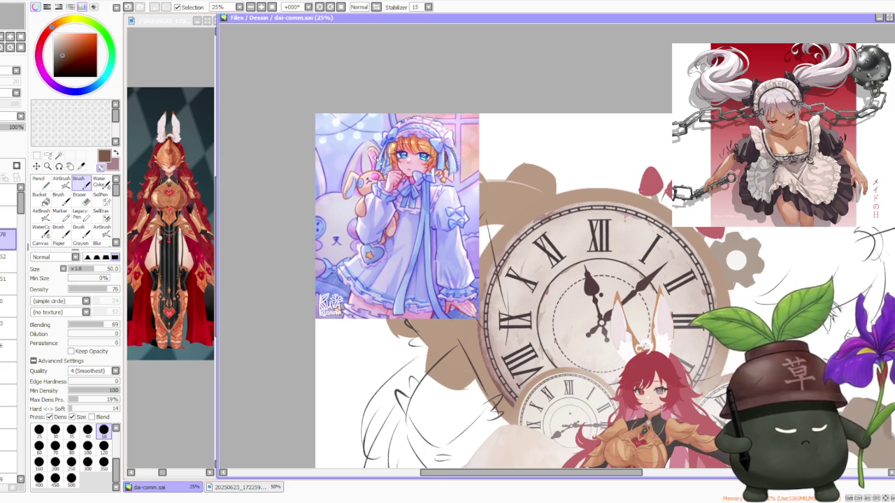
{"action": "key", "text": "minus"}
{"action": "key", "text": "minus"}
{"action": "key", "text": "minus"}
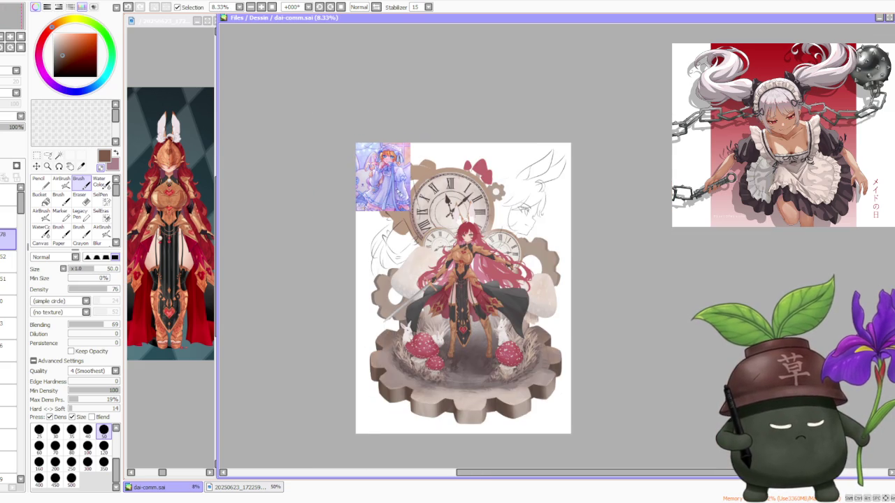
{"action": "scroll", "coordinate": [404, 160], "scroll_direction": "up", "scroll_amount": 1}
{"action": "scroll", "coordinate": [403, 155], "scroll_direction": "up", "scroll_amount": 1}
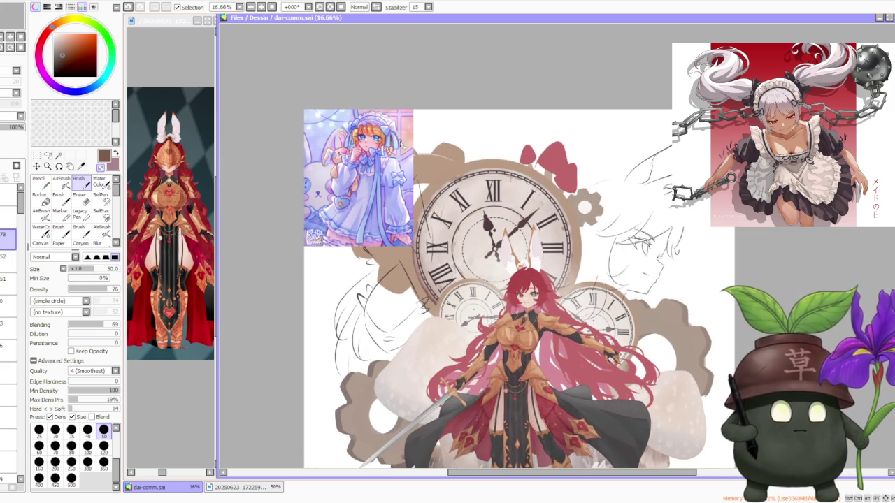
{"action": "scroll", "coordinate": [402, 143], "scroll_direction": "up", "scroll_amount": 1}
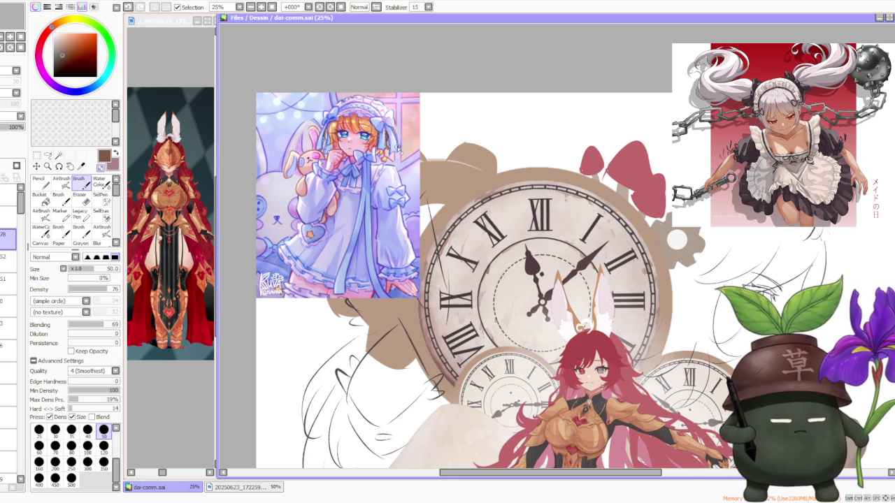
{"action": "scroll", "coordinate": [399, 147], "scroll_direction": "down", "scroll_amount": 1}
{"action": "scroll", "coordinate": [399, 146], "scroll_direction": "down", "scroll_amount": 1}
{"action": "scroll", "coordinate": [399, 146], "scroll_direction": "down", "scroll_amount": 1}
{"action": "scroll", "coordinate": [416, 176], "scroll_direction": "up", "scroll_amount": 1}
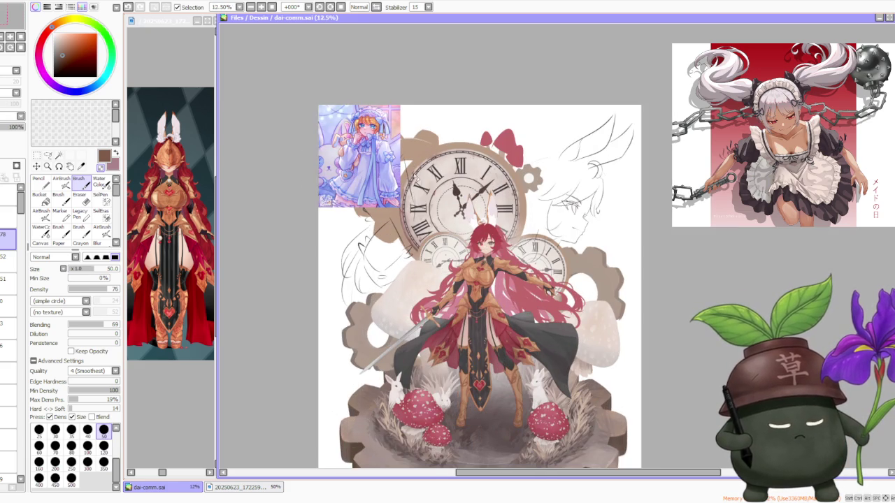
{"action": "scroll", "coordinate": [455, 329], "scroll_direction": "up", "scroll_amount": 1}
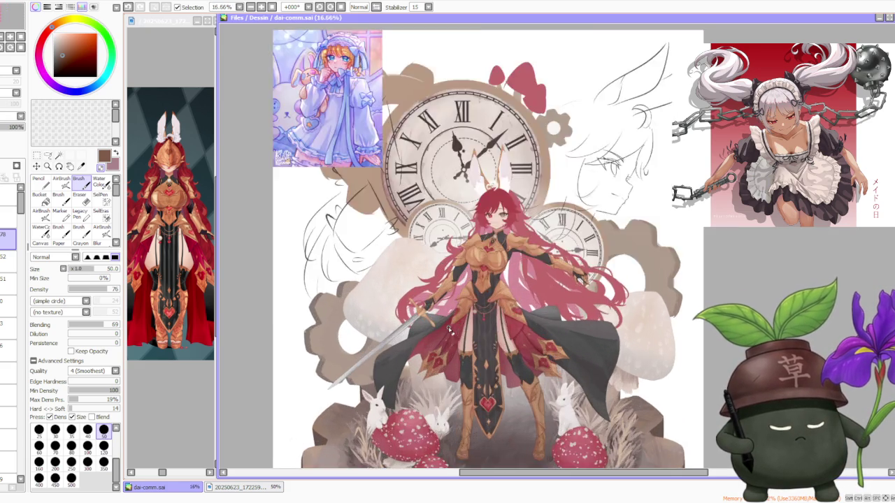
{"action": "scroll", "coordinate": [439, 321], "scroll_direction": "up", "scroll_amount": 2}
{"action": "scroll", "coordinate": [423, 296], "scroll_direction": "up", "scroll_amount": 1}
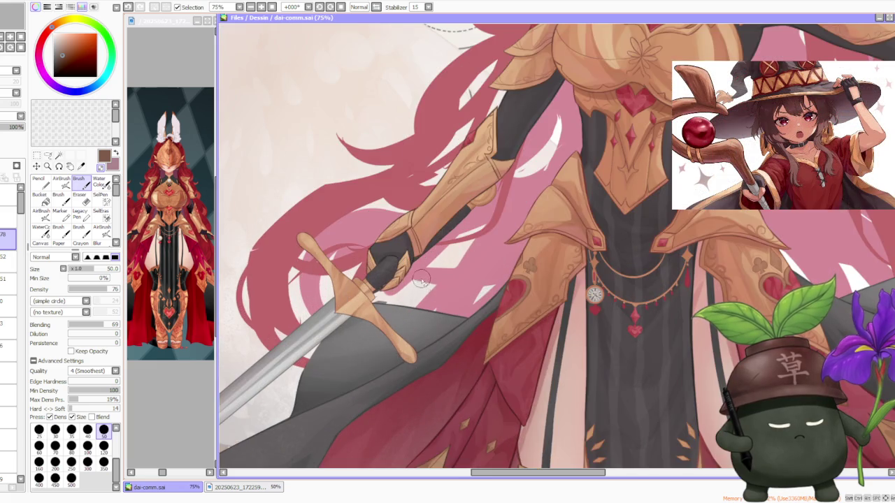
{"action": "scroll", "coordinate": [422, 296], "scroll_direction": "down", "scroll_amount": 5}
{"action": "scroll", "coordinate": [423, 256], "scroll_direction": "down", "scroll_amount": 1}
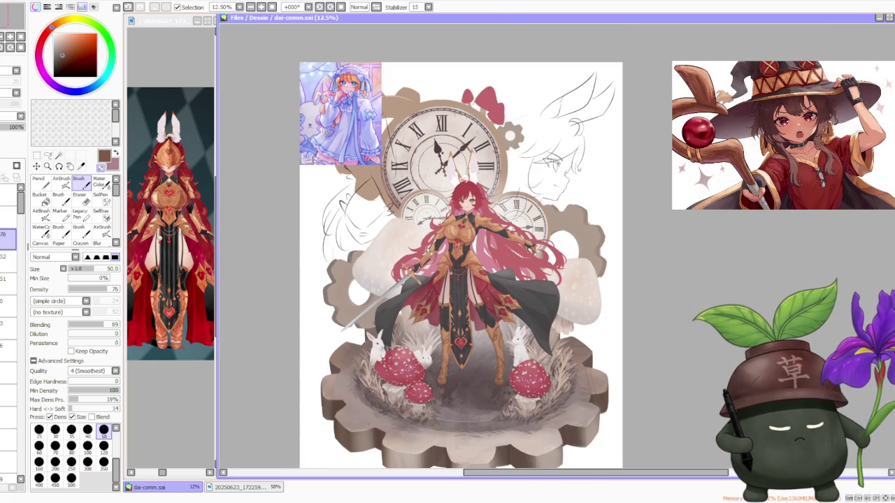
{"action": "scroll", "coordinate": [430, 147], "scroll_direction": "up", "scroll_amount": 2}
{"action": "scroll", "coordinate": [430, 146], "scroll_direction": "down", "scroll_amount": 2}
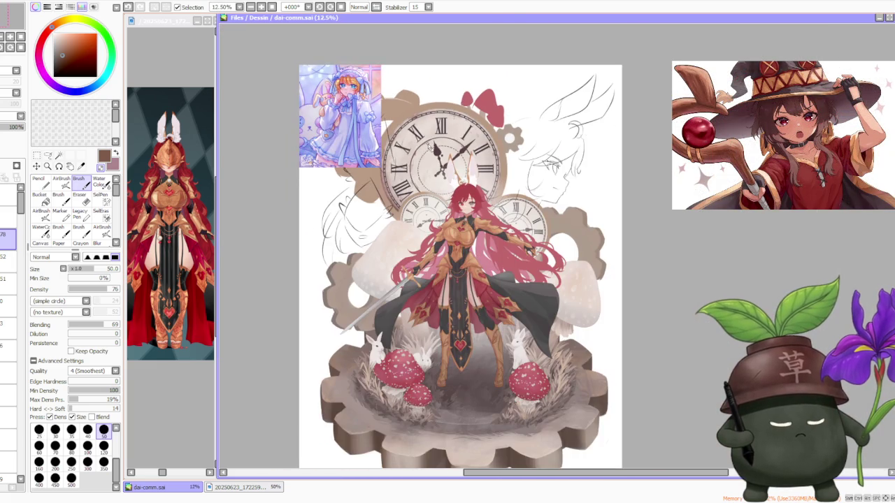
{"action": "scroll", "coordinate": [421, 145], "scroll_direction": "down", "scroll_amount": 1}
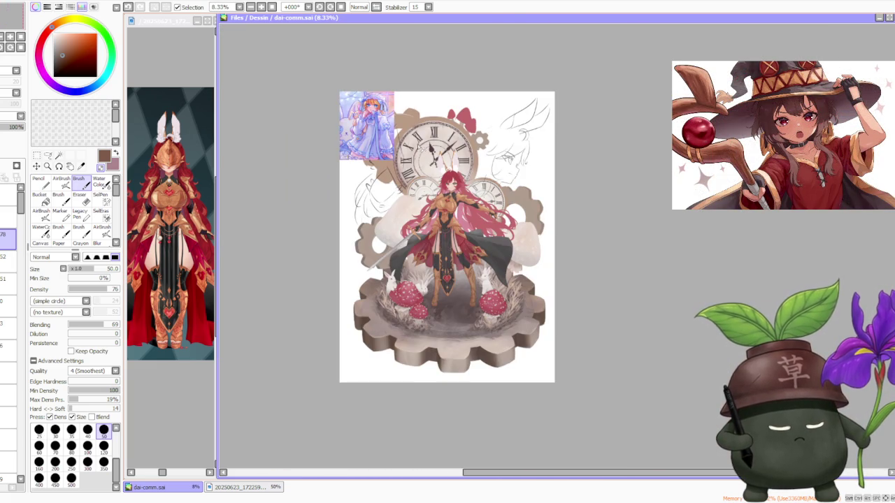
{"action": "scroll", "coordinate": [409, 126], "scroll_direction": "up", "scroll_amount": 1}
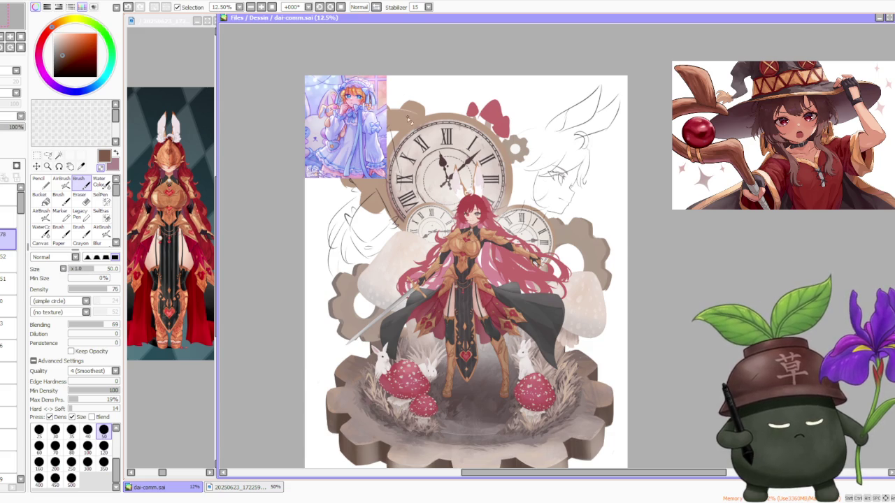
{"action": "scroll", "coordinate": [434, 168], "scroll_direction": "up", "scroll_amount": 1}
{"action": "scroll", "coordinate": [493, 206], "scroll_direction": "down", "scroll_amount": 1}
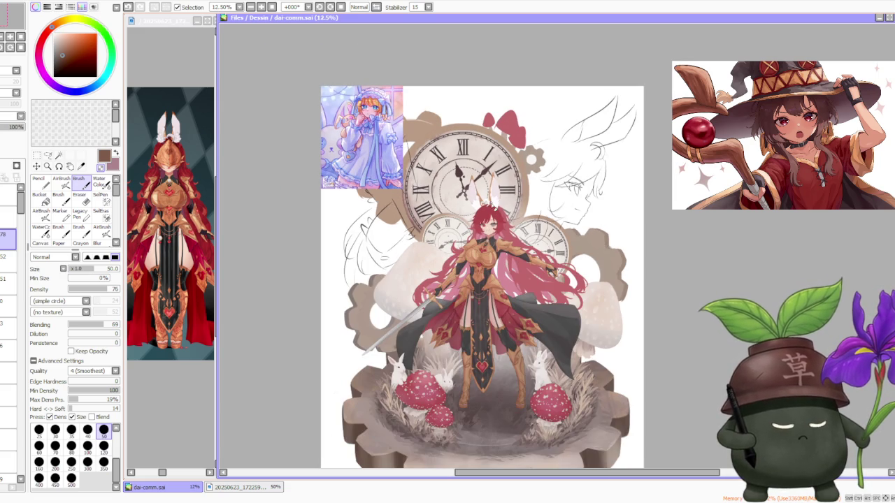
{"action": "scroll", "coordinate": [489, 213], "scroll_direction": "up", "scroll_amount": 3}
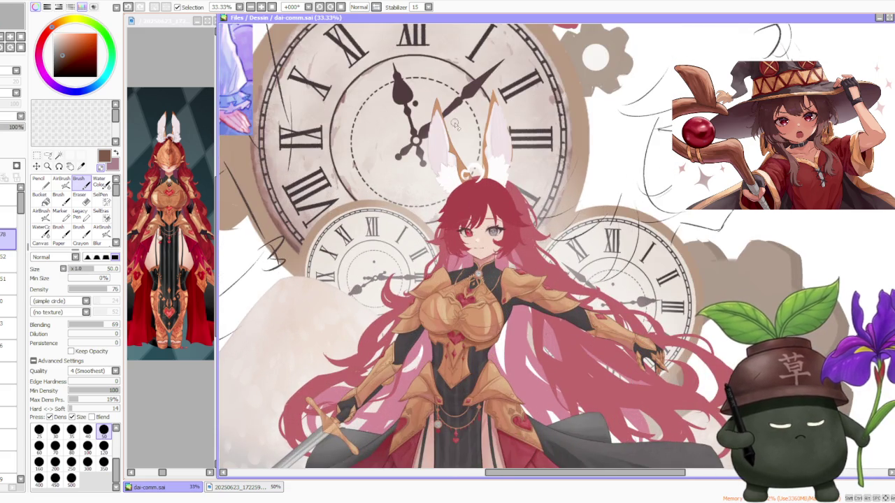
{"action": "scroll", "coordinate": [455, 125], "scroll_direction": "up", "scroll_amount": 1}
{"action": "scroll", "coordinate": [462, 115], "scroll_direction": "down", "scroll_amount": 2}
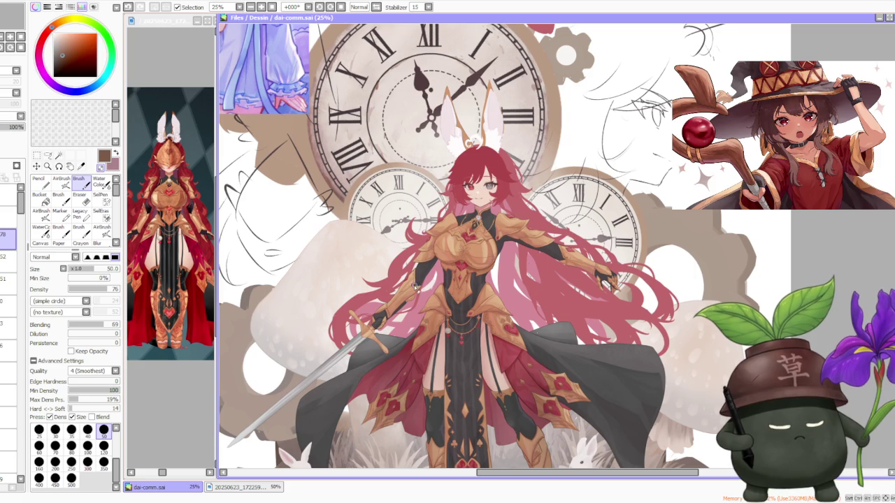
{"action": "scroll", "coordinate": [467, 174], "scroll_direction": "down", "scroll_amount": 1}
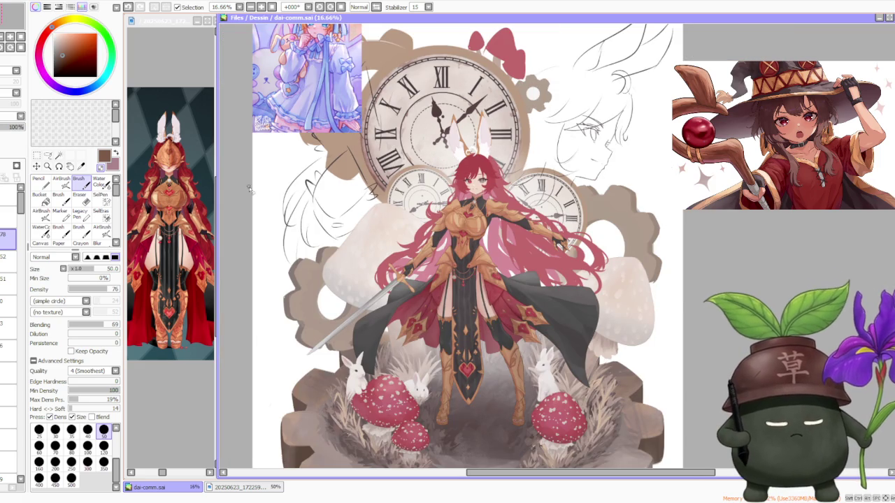
{"action": "left_click", "coordinate": [187, 365]}
- Enlarge the armoured reference to 75% to study face and chest armour, then reactivate dai-comm.sai
{"action": "left_click_drag", "start_coordinate": [161, 474], "coordinate": [154, 473]}
{"action": "scroll", "coordinate": [172, 294], "scroll_direction": "up", "scroll_amount": 1}
{"action": "scroll", "coordinate": [169, 258], "scroll_direction": "up", "scroll_amount": 1}
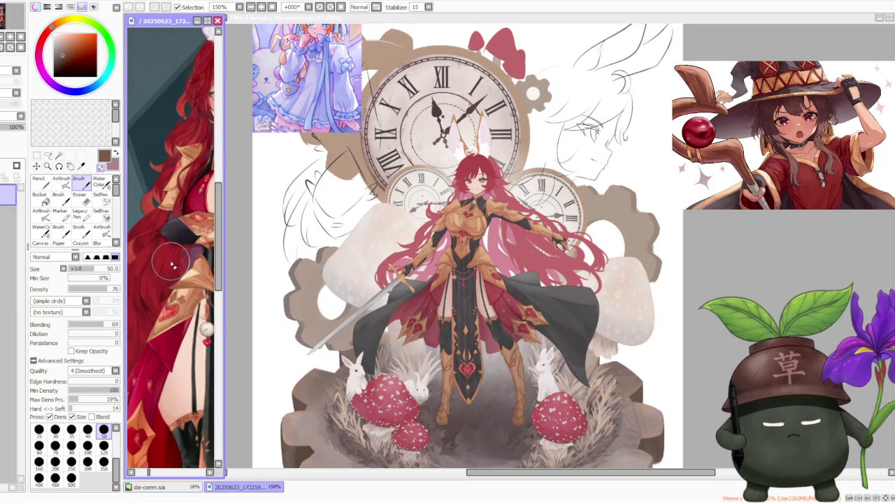
{"action": "scroll", "coordinate": [170, 259], "scroll_direction": "down", "scroll_amount": 2}
{"action": "scroll", "coordinate": [175, 260], "scroll_direction": "down", "scroll_amount": 1}
{"action": "scroll", "coordinate": [186, 262], "scroll_direction": "up", "scroll_amount": 2}
{"action": "scroll", "coordinate": [185, 261], "scroll_direction": "up", "scroll_amount": 2}
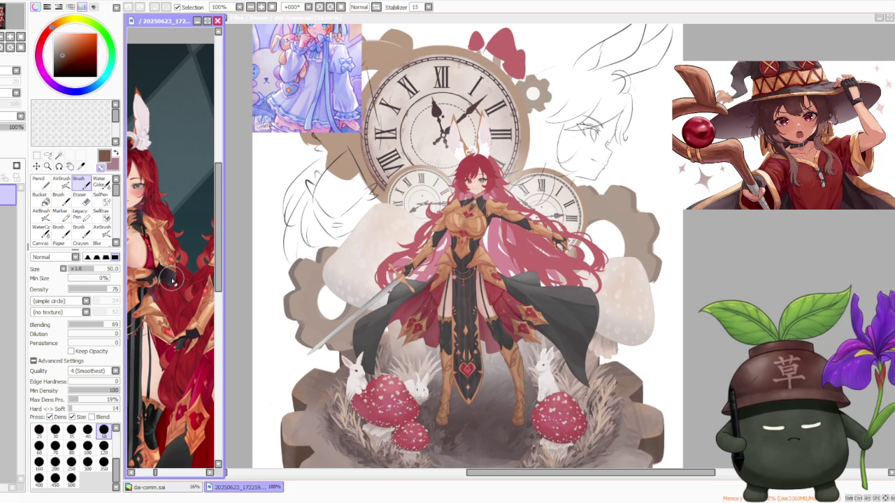
{"action": "scroll", "coordinate": [170, 266], "scroll_direction": "down", "scroll_amount": 2}
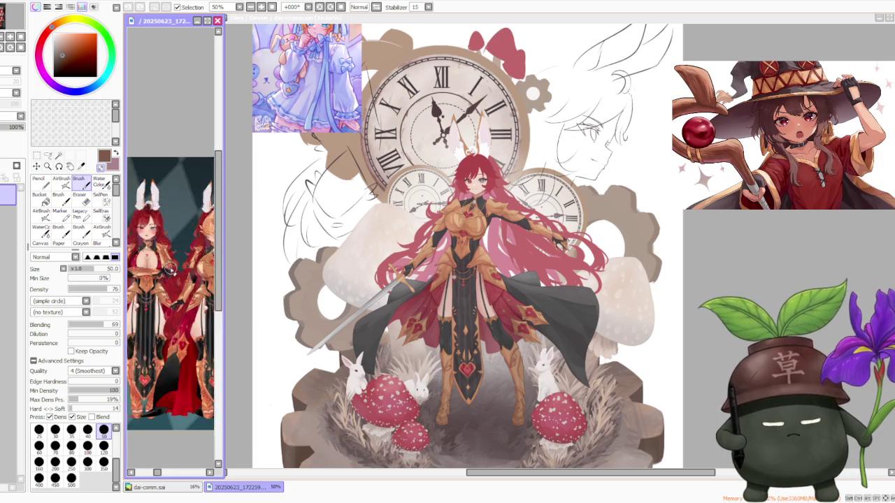
{"action": "scroll", "coordinate": [173, 255], "scroll_direction": "down", "scroll_amount": 1}
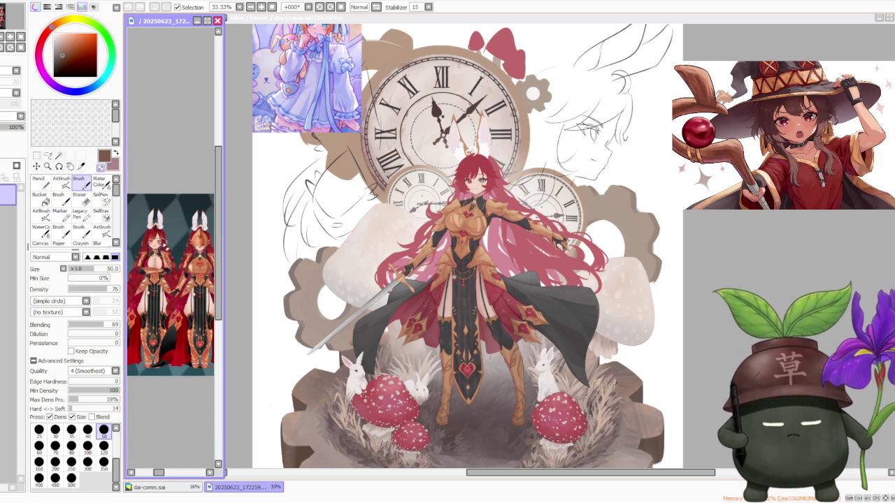
{"action": "scroll", "coordinate": [171, 251], "scroll_direction": "up", "scroll_amount": 2}
{"action": "scroll", "coordinate": [164, 248], "scroll_direction": "up", "scroll_amount": 1}
{"action": "scroll", "coordinate": [156, 246], "scroll_direction": "up", "scroll_amount": 1}
{"action": "scroll", "coordinate": [152, 246], "scroll_direction": "down", "scroll_amount": 2}
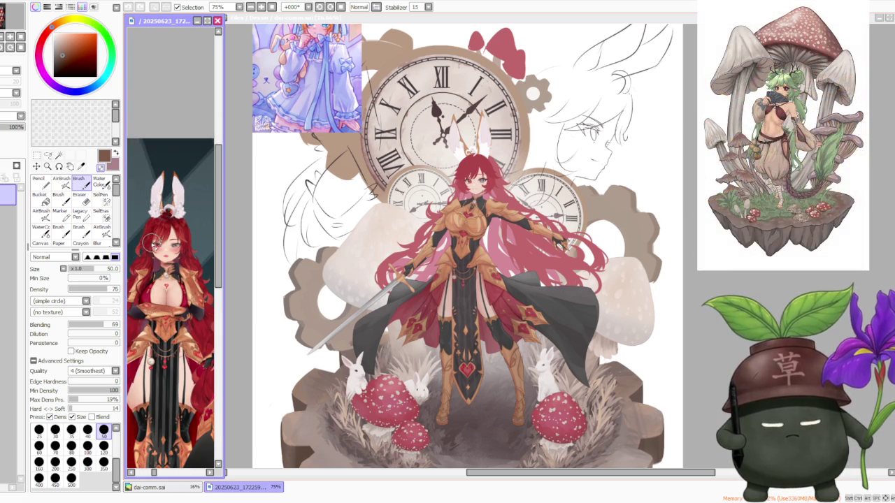
{"action": "key", "text": "ctrl+Tab"}
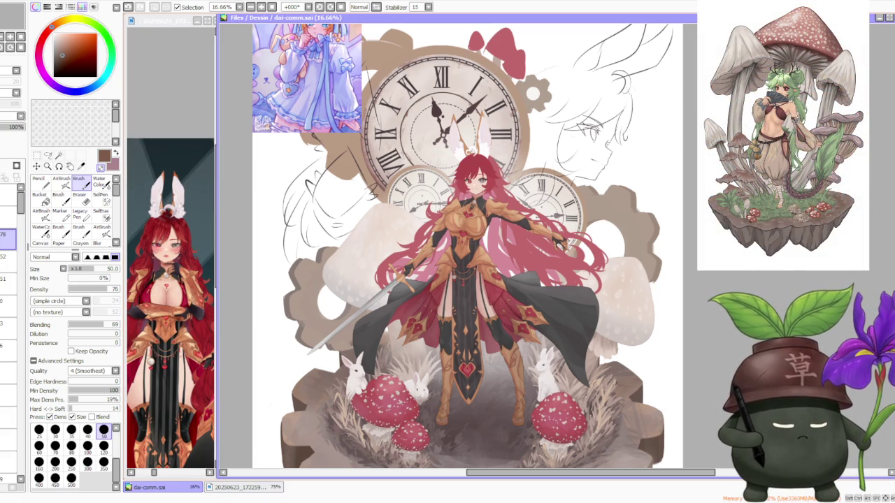
{"action": "scroll", "coordinate": [637, 238], "scroll_direction": "down", "scroll_amount": 1}
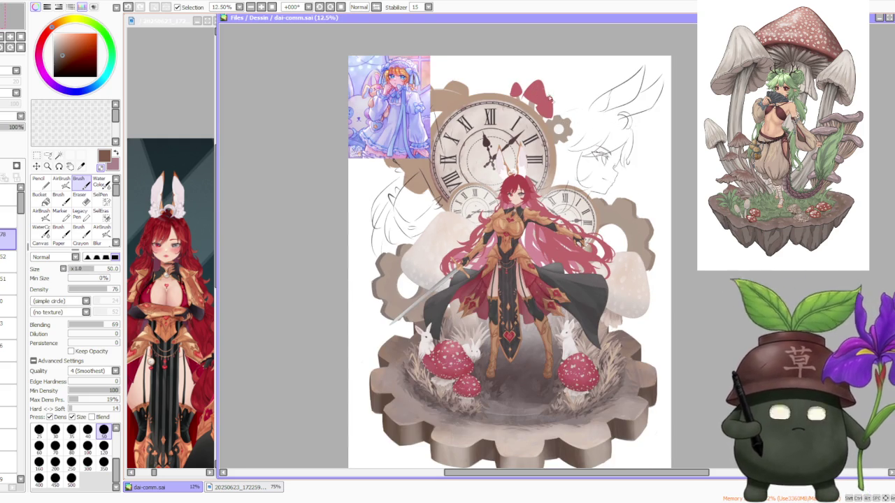
- Zoom in on the pasted blue-dress girl image at the top-left and delete its layer
{"action": "scroll", "coordinate": [519, 84], "scroll_direction": "up", "scroll_amount": 1}
{"action": "scroll", "coordinate": [439, 62], "scroll_direction": "up", "scroll_amount": 1}
{"action": "scroll", "coordinate": [419, 66], "scroll_direction": "up", "scroll_amount": 1}
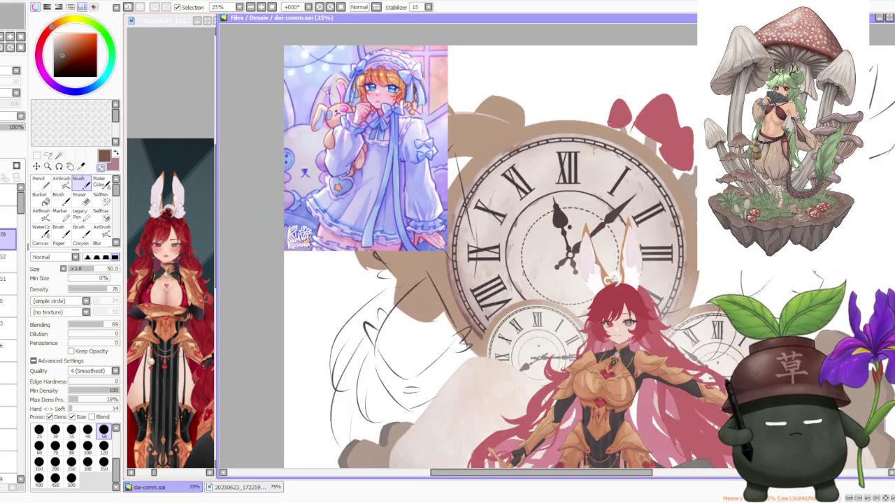
{"action": "scroll", "coordinate": [325, 92], "scroll_direction": "up", "scroll_amount": 1}
{"action": "scroll", "coordinate": [474, 161], "scroll_direction": "down", "scroll_amount": 1}
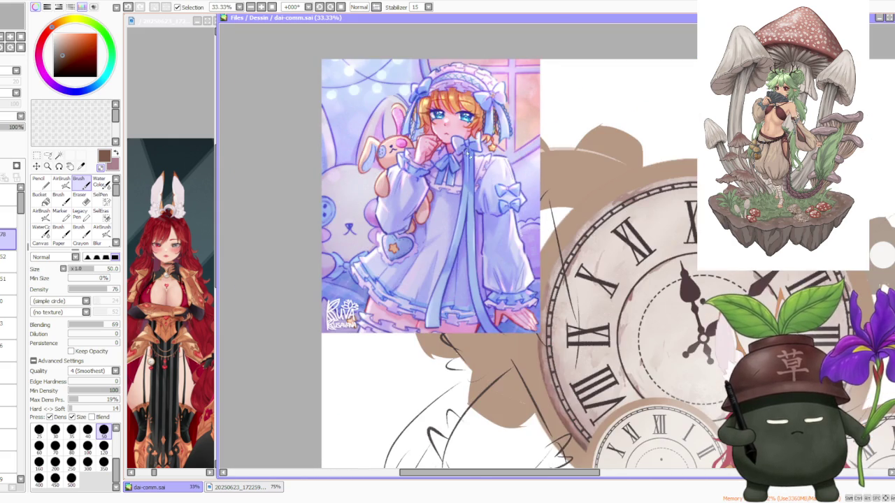
{"action": "scroll", "coordinate": [439, 105], "scroll_direction": "up", "scroll_amount": 1}
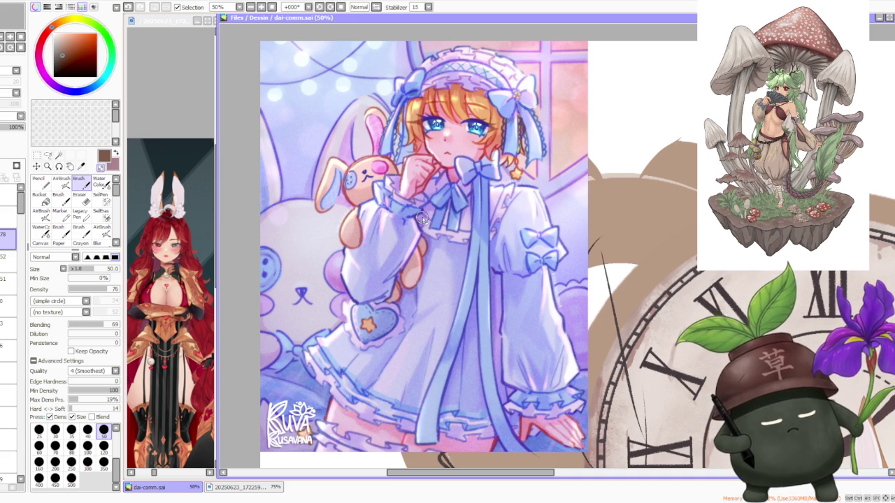
{"action": "scroll", "coordinate": [422, 219], "scroll_direction": "down", "scroll_amount": 2}
{"action": "scroll", "coordinate": [439, 159], "scroll_direction": "up", "scroll_amount": 3}
{"action": "scroll", "coordinate": [439, 159], "scroll_direction": "up", "scroll_amount": 1}
{"action": "scroll", "coordinate": [437, 163], "scroll_direction": "down", "scroll_amount": 1}
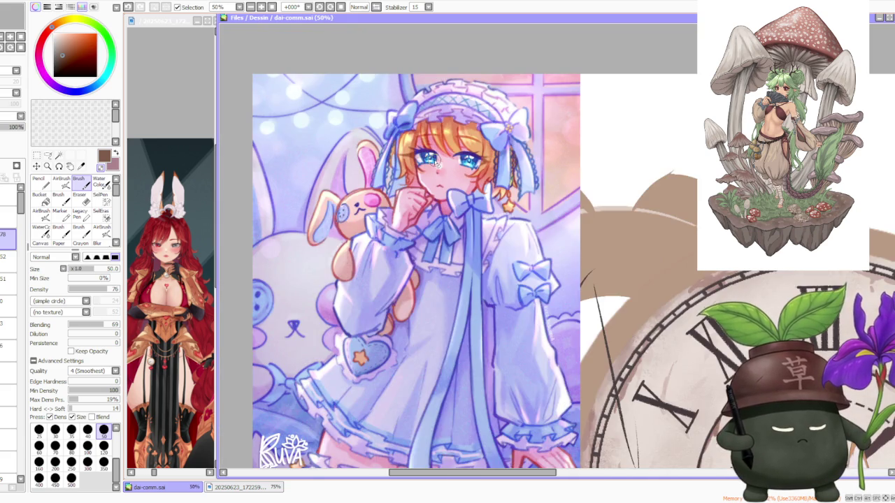
{"action": "scroll", "coordinate": [437, 161], "scroll_direction": "down", "scroll_amount": 1}
{"action": "scroll", "coordinate": [505, 297], "scroll_direction": "up", "scroll_amount": 1}
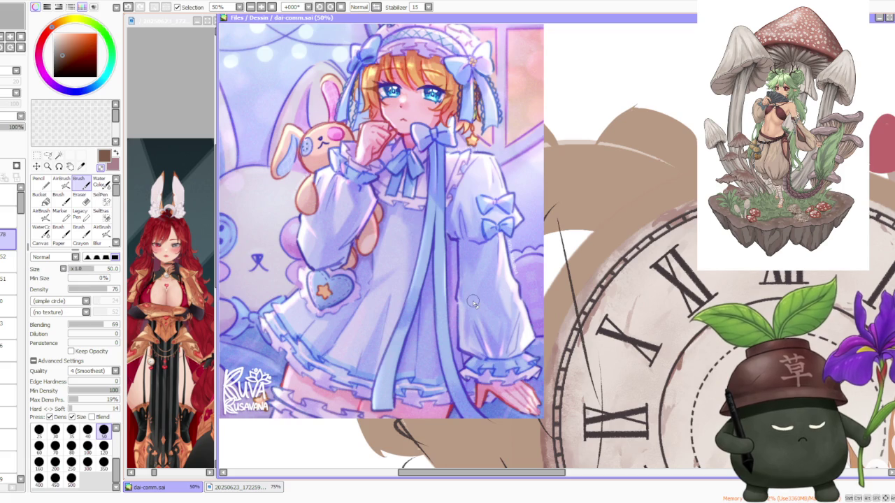
{"action": "scroll", "coordinate": [314, 291], "scroll_direction": "up", "scroll_amount": 1}
{"action": "scroll", "coordinate": [315, 289], "scroll_direction": "down", "scroll_amount": 2}
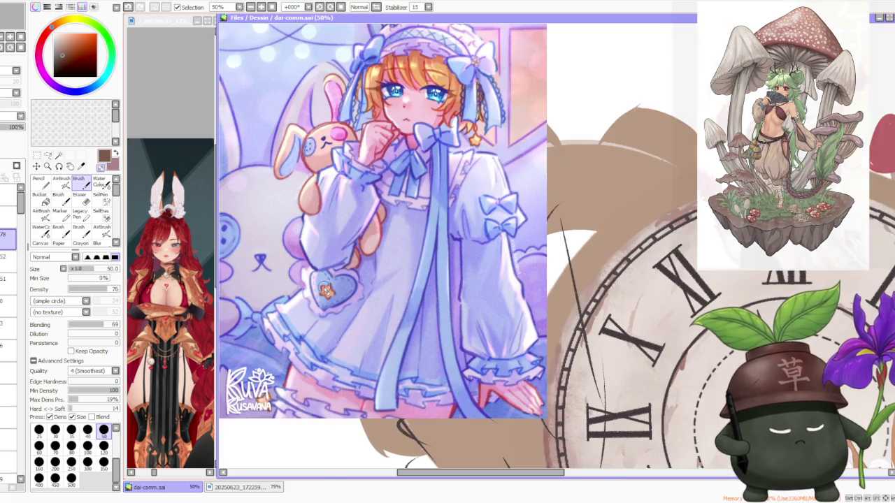
{"action": "scroll", "coordinate": [458, 253], "scroll_direction": "up", "scroll_amount": 2}
{"action": "scroll", "coordinate": [459, 253], "scroll_direction": "down", "scroll_amount": 1}
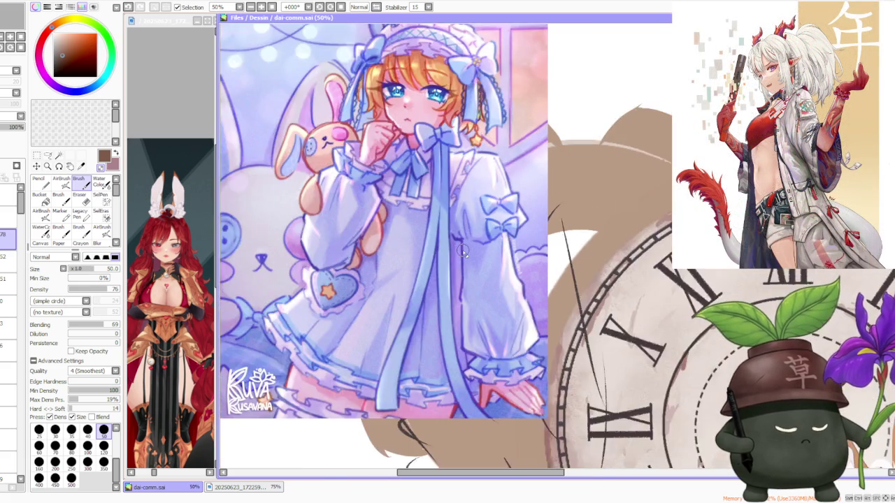
{"action": "scroll", "coordinate": [462, 254], "scroll_direction": "down", "scroll_amount": 1}
{"action": "scroll", "coordinate": [461, 254], "scroll_direction": "down", "scroll_amount": 2}
{"action": "scroll", "coordinate": [461, 253], "scroll_direction": "down", "scroll_amount": 2}
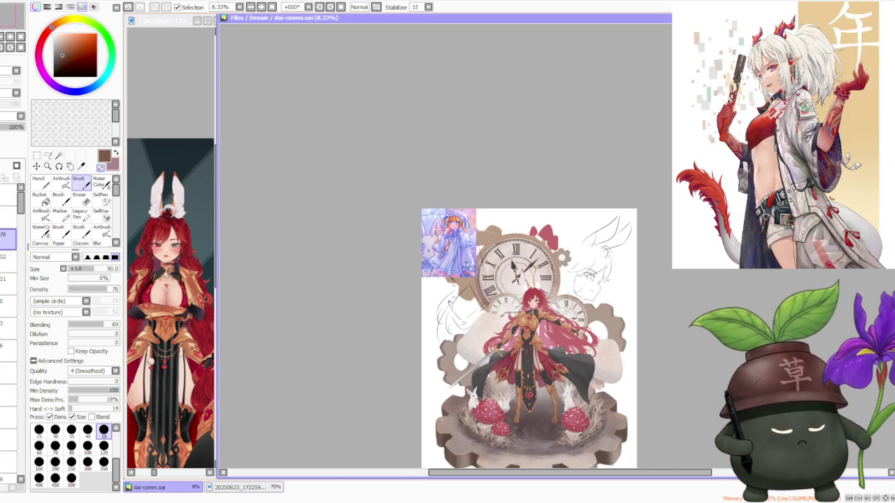
{"action": "scroll", "coordinate": [611, 319], "scroll_direction": "up", "scroll_amount": 1}
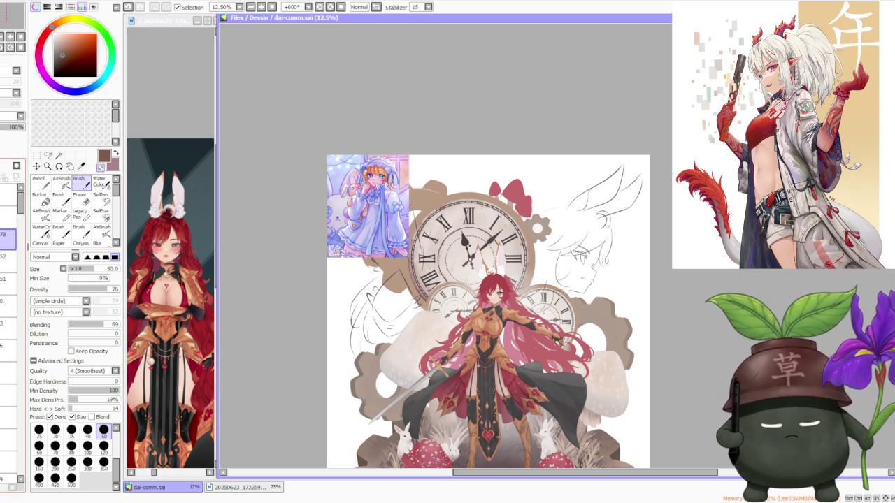
{"action": "key", "text": "Delete"}
{"action": "scroll", "coordinate": [474, 151], "scroll_direction": "down", "scroll_amount": 1}
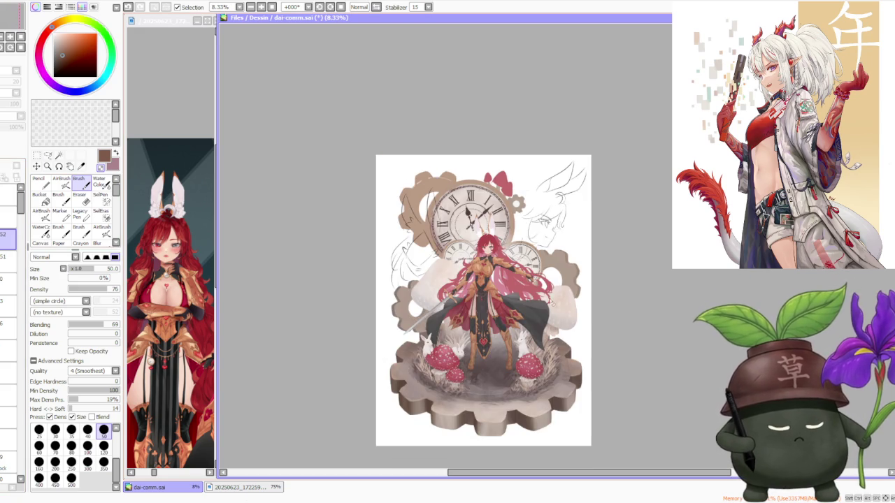
{"action": "scroll", "coordinate": [537, 312], "scroll_direction": "up", "scroll_amount": 1}
{"action": "scroll", "coordinate": [528, 305], "scroll_direction": "up", "scroll_amount": 1}
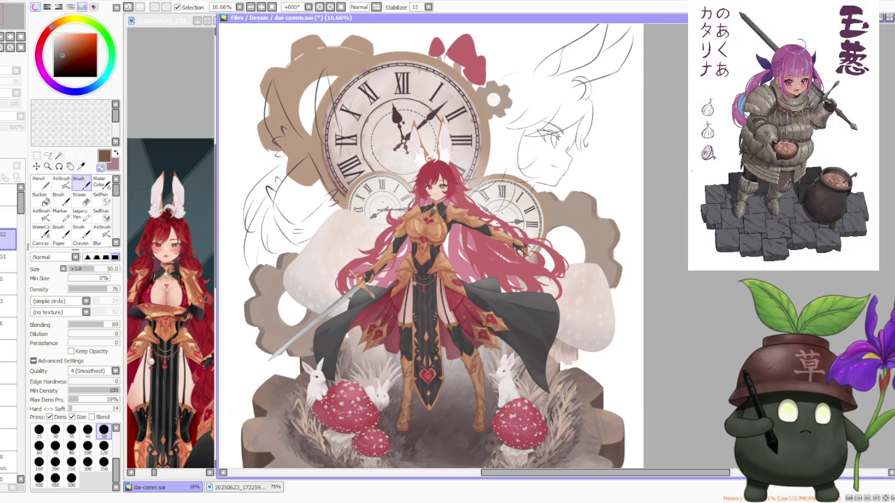
{"action": "key", "text": "alt+Tab"}
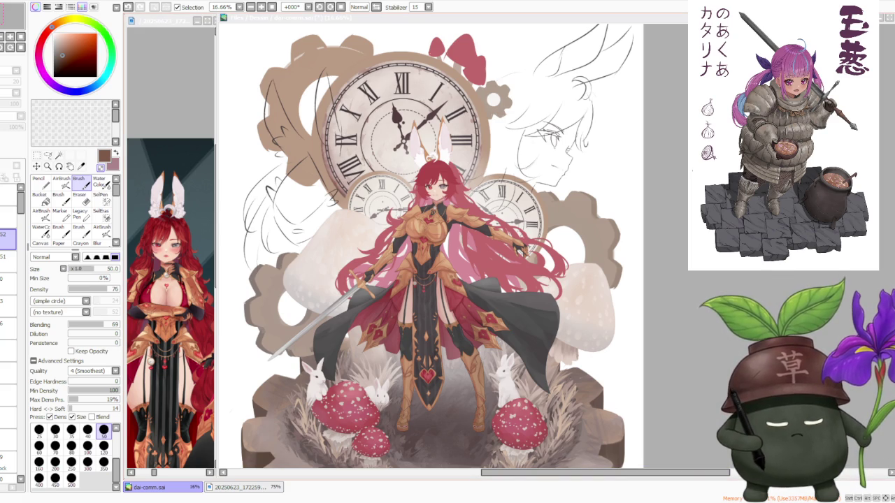
{"action": "scroll", "coordinate": [531, 178], "scroll_direction": "down", "scroll_amount": 1}
{"action": "scroll", "coordinate": [467, 132], "scroll_direction": "up", "scroll_amount": 2}
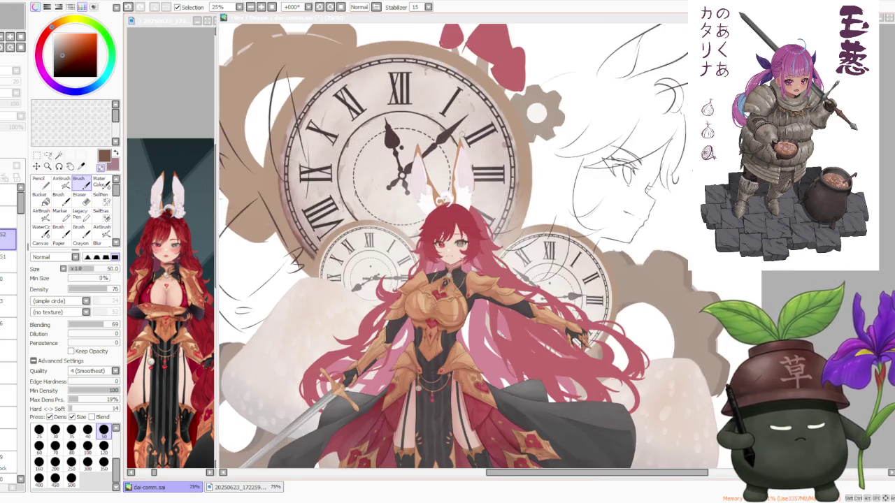
{"action": "scroll", "coordinate": [442, 142], "scroll_direction": "up", "scroll_amount": 2}
{"action": "scroll", "coordinate": [422, 204], "scroll_direction": "up", "scroll_amount": 2}
{"action": "scroll", "coordinate": [422, 203], "scroll_direction": "down", "scroll_amount": 2}
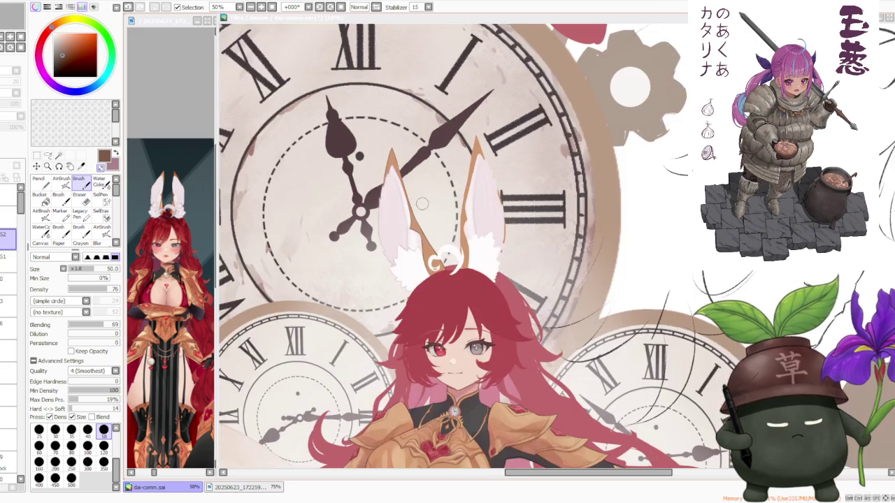
{"action": "scroll", "coordinate": [421, 204], "scroll_direction": "down", "scroll_amount": 2}
{"action": "scroll", "coordinate": [421, 204], "scroll_direction": "down", "scroll_amount": 1}
{"action": "scroll", "coordinate": [422, 204], "scroll_direction": "down", "scroll_amount": 1}
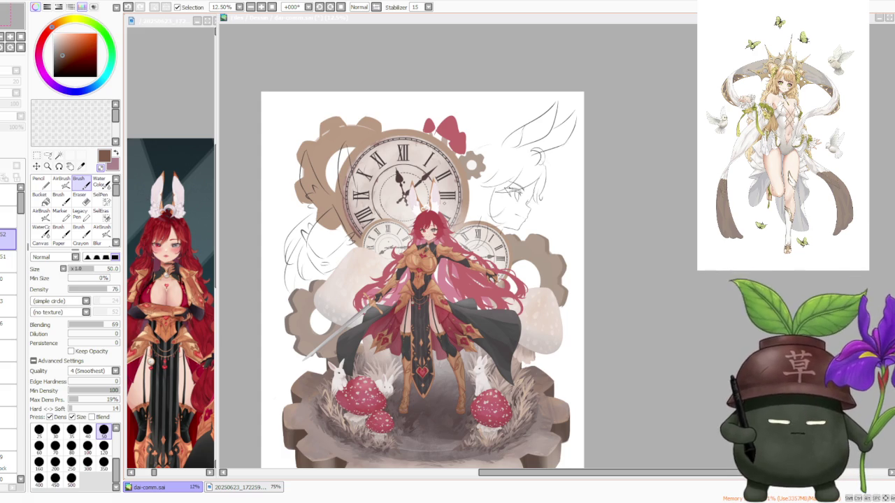
{"action": "scroll", "coordinate": [433, 254], "scroll_direction": "up", "scroll_amount": 1}
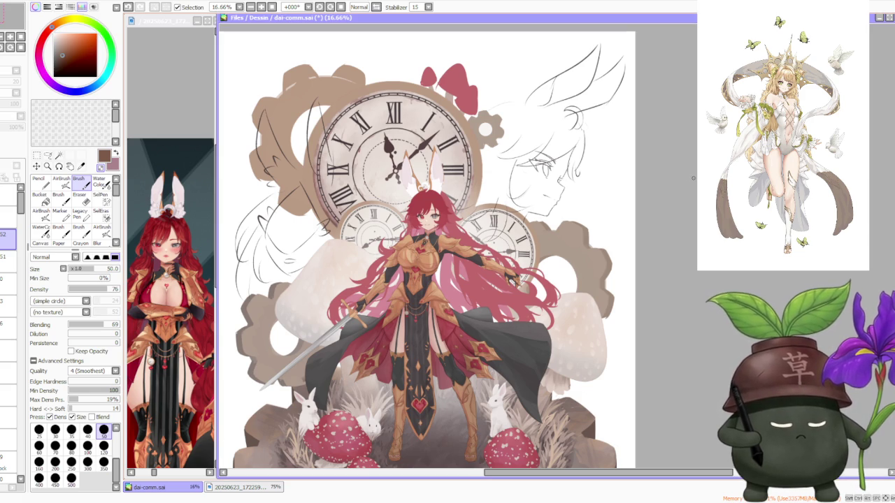
{"action": "scroll", "coordinate": [693, 179], "scroll_direction": "down", "scroll_amount": 1}
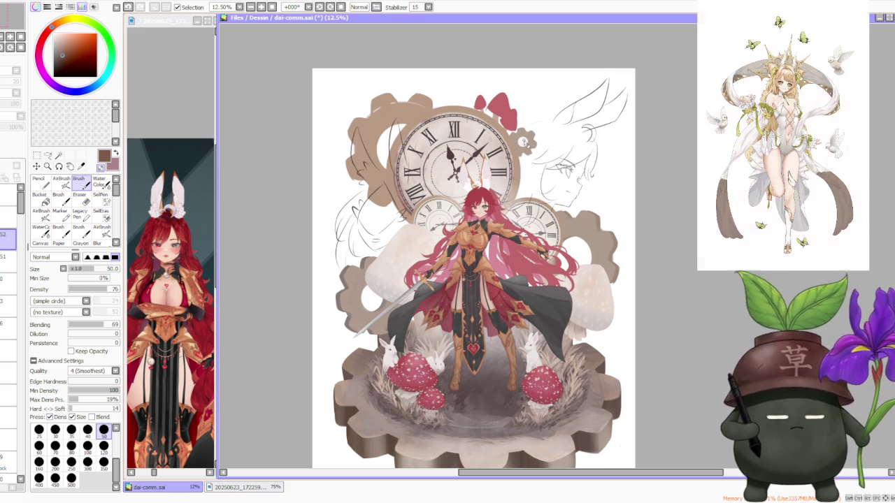
{"action": "scroll", "coordinate": [523, 144], "scroll_direction": "up", "scroll_amount": 1}
{"action": "scroll", "coordinate": [513, 154], "scroll_direction": "up", "scroll_amount": 2}
- Zoom to the rabbit ears and select layer r177 in the Layer panel
{"action": "scroll", "coordinate": [493, 156], "scroll_direction": "up", "scroll_amount": 3}
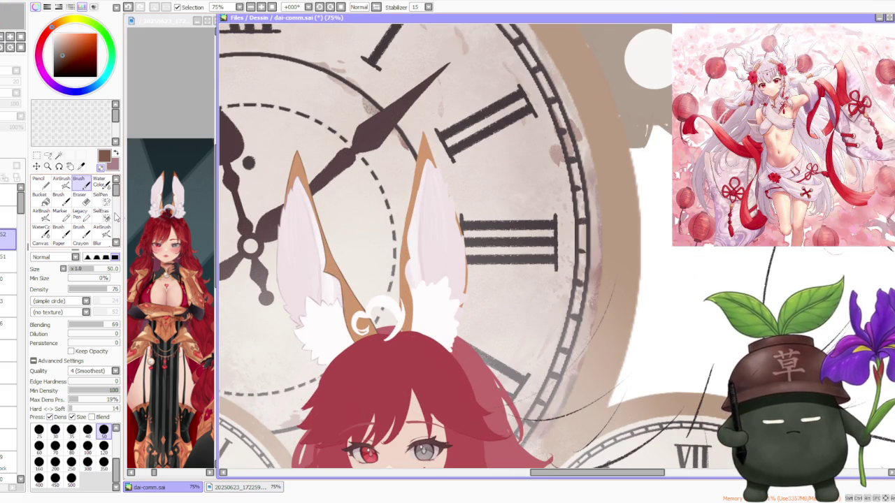
{"action": "scroll", "coordinate": [21, 230], "scroll_direction": "up", "scroll_amount": 2}
{"action": "left_click_drag", "start_coordinate": [22, 235], "coordinate": [22, 445]}
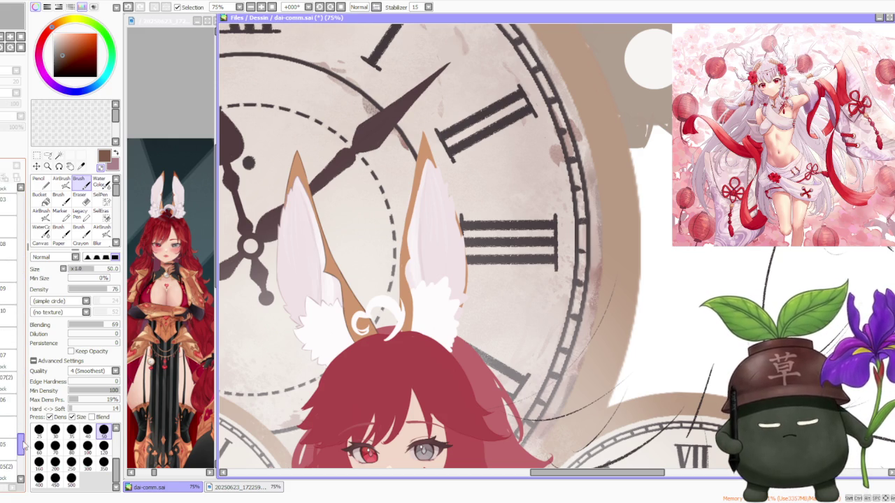
{"action": "left_click_drag", "start_coordinate": [22, 444], "coordinate": [22, 392]}
{"action": "scroll", "coordinate": [9, 315], "scroll_direction": "up", "scroll_amount": 2}
{"action": "scroll", "coordinate": [9, 315], "scroll_direction": "up", "scroll_amount": 2}
{"action": "scroll", "coordinate": [9, 315], "scroll_direction": "up", "scroll_amount": 2}
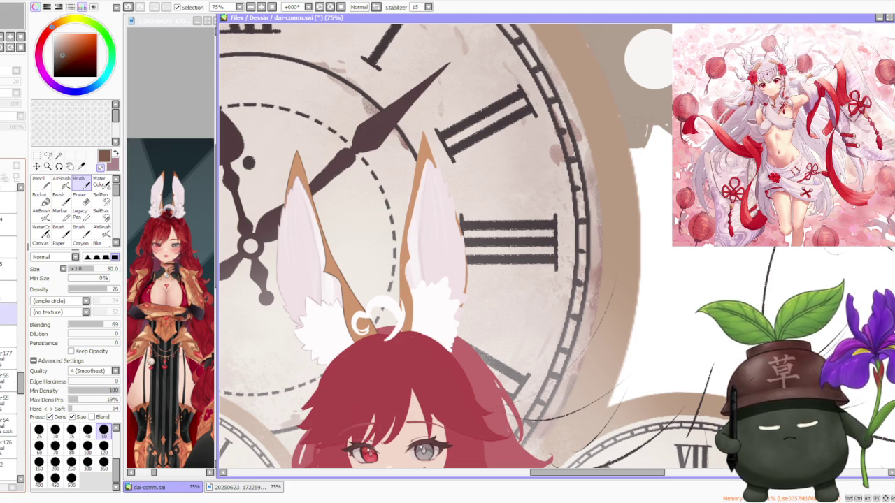
{"action": "left_click", "coordinate": [8, 358]}
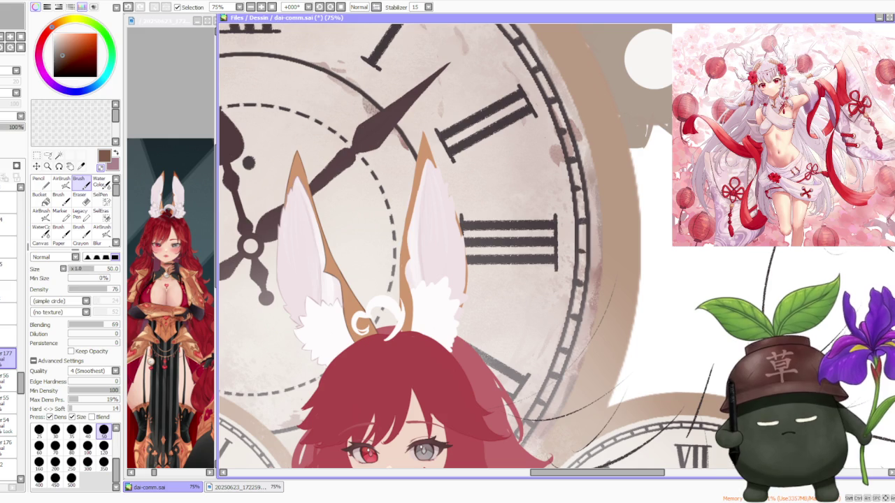
- Sample the ear's light pink, pick a darker mauve, and choose the AirBrush tool
{"action": "scroll", "coordinate": [279, 280], "scroll_direction": "up", "scroll_amount": 1}
{"action": "scroll", "coordinate": [279, 279], "scroll_direction": "up", "scroll_amount": 1}
{"action": "left_click", "coordinate": [274, 292], "text": "alt"}
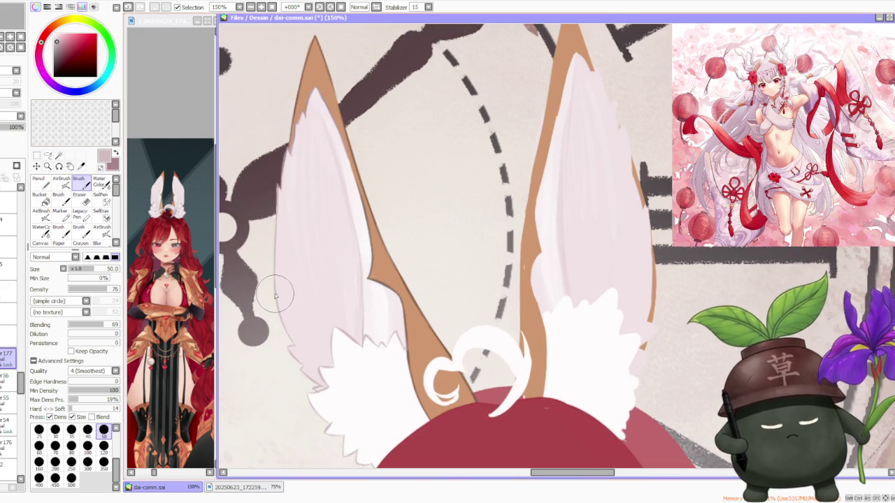
{"action": "scroll", "coordinate": [274, 292], "scroll_direction": "down", "scroll_amount": 1}
{"action": "left_click", "coordinate": [62, 46]}
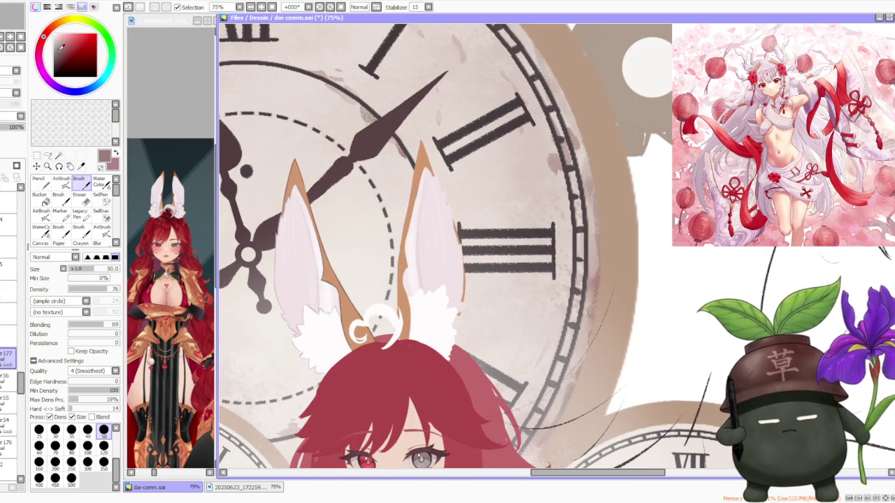
{"action": "left_click", "coordinate": [62, 179]}
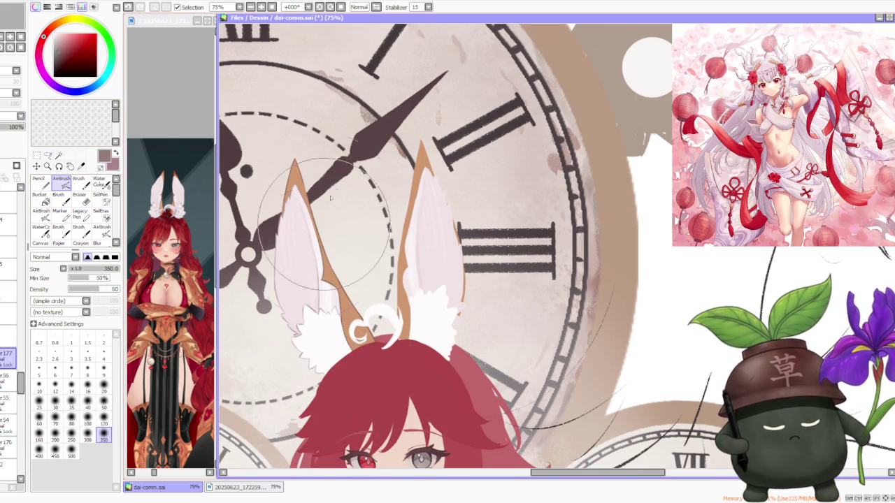
- Pick dark brown as the painting colour in the colour square
{"action": "left_click", "coordinate": [56, 61]}
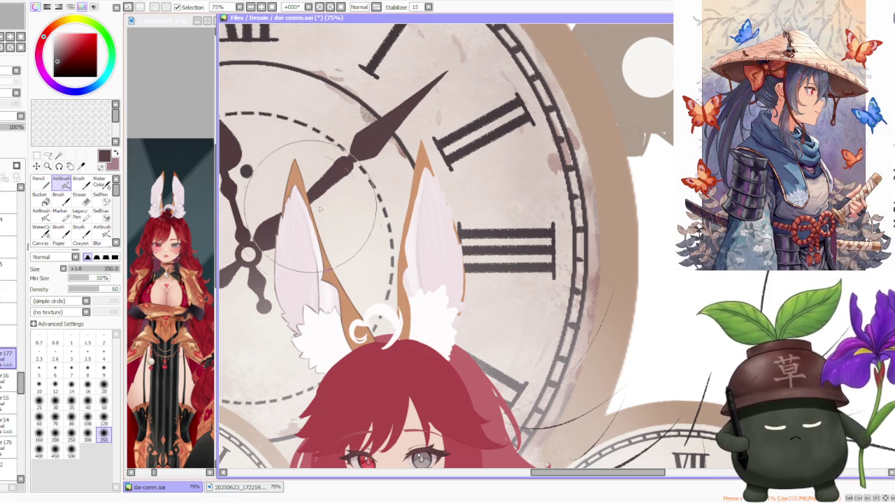
{"action": "scroll", "coordinate": [335, 294], "scroll_direction": "down", "scroll_amount": 1}
{"action": "scroll", "coordinate": [315, 266], "scroll_direction": "down", "scroll_amount": 1}
{"action": "scroll", "coordinate": [300, 245], "scroll_direction": "up", "scroll_amount": 1}
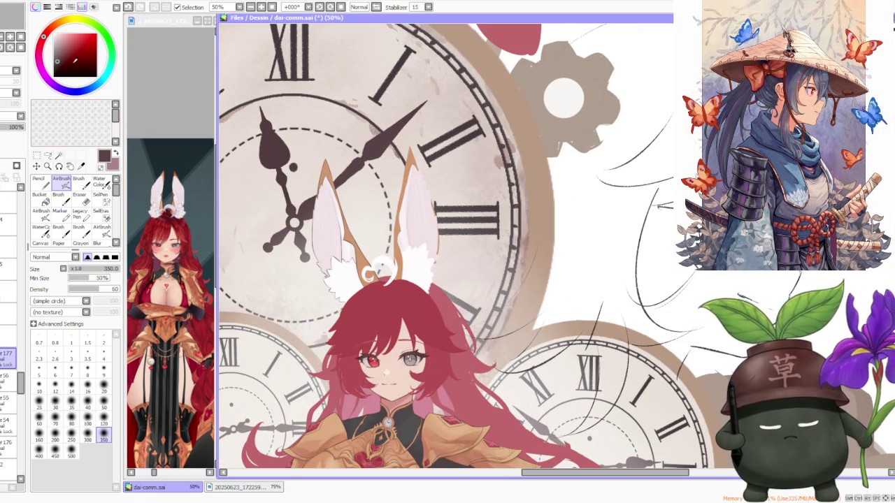
- Set the AirBrush size to 120 and switch to the regular Brush tool
{"action": "left_click", "coordinate": [103, 418]}
{"action": "scroll", "coordinate": [337, 241], "scroll_direction": "up", "scroll_amount": 1}
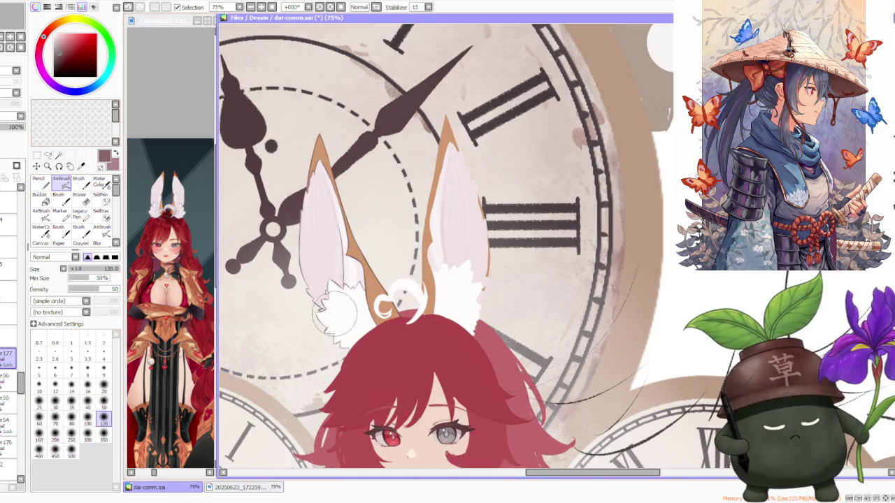
{"action": "scroll", "coordinate": [322, 238], "scroll_direction": "down", "scroll_amount": 3}
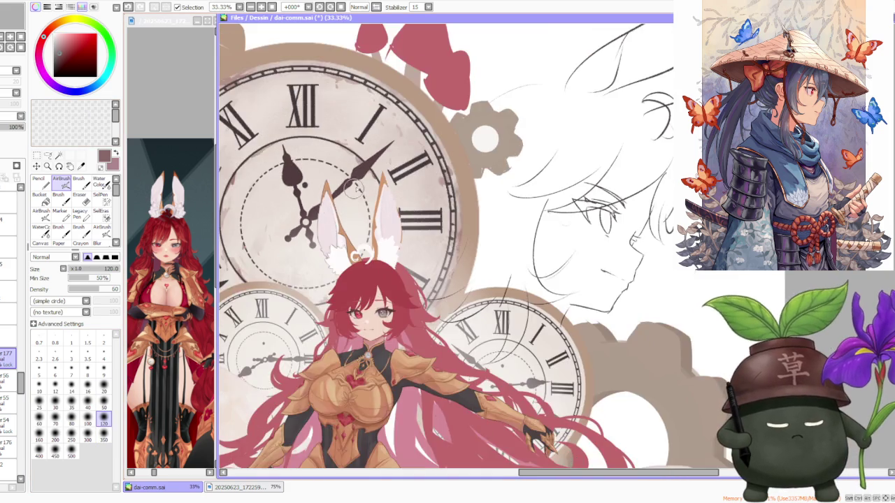
{"action": "scroll", "coordinate": [349, 195], "scroll_direction": "down", "scroll_amount": 1}
{"action": "scroll", "coordinate": [360, 185], "scroll_direction": "up", "scroll_amount": 1}
{"action": "scroll", "coordinate": [368, 185], "scroll_direction": "up", "scroll_amount": 1}
{"action": "scroll", "coordinate": [321, 178], "scroll_direction": "up", "scroll_amount": 1}
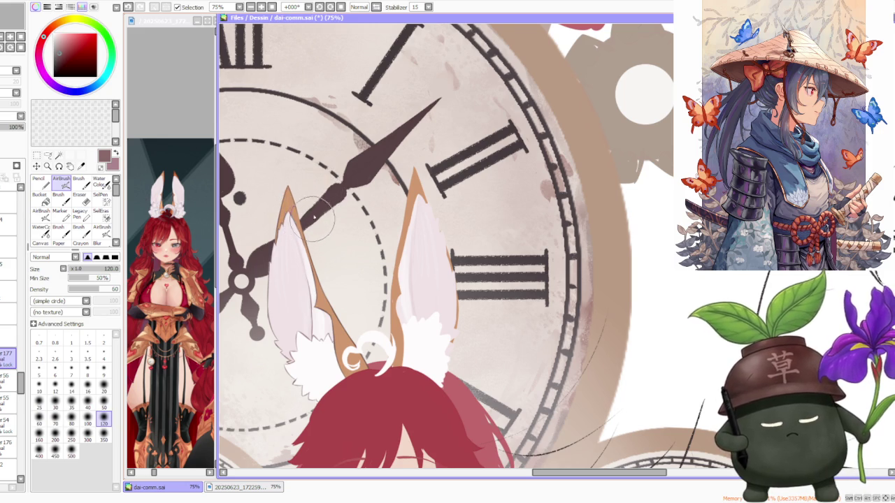
{"action": "left_click", "coordinate": [78, 180]}
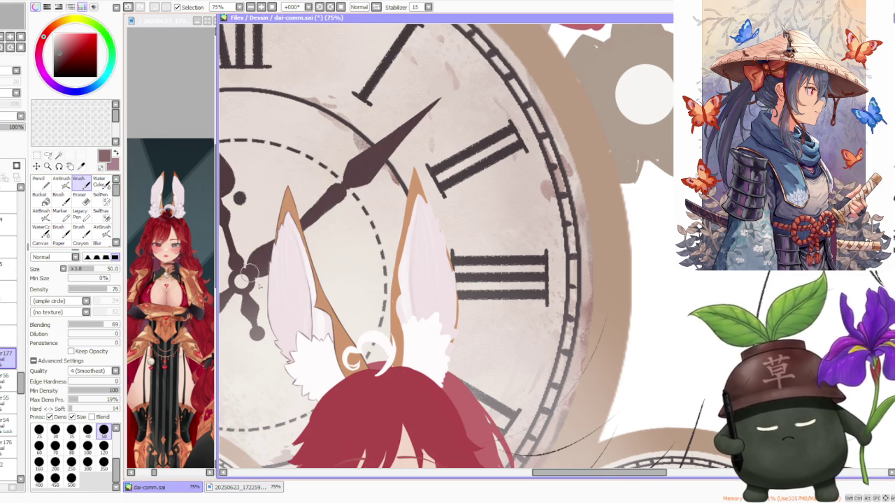
- Zoom in on the left rabbit ear and make layer 54 the active layer
{"action": "scroll", "coordinate": [269, 327], "scroll_direction": "up", "scroll_amount": 1}
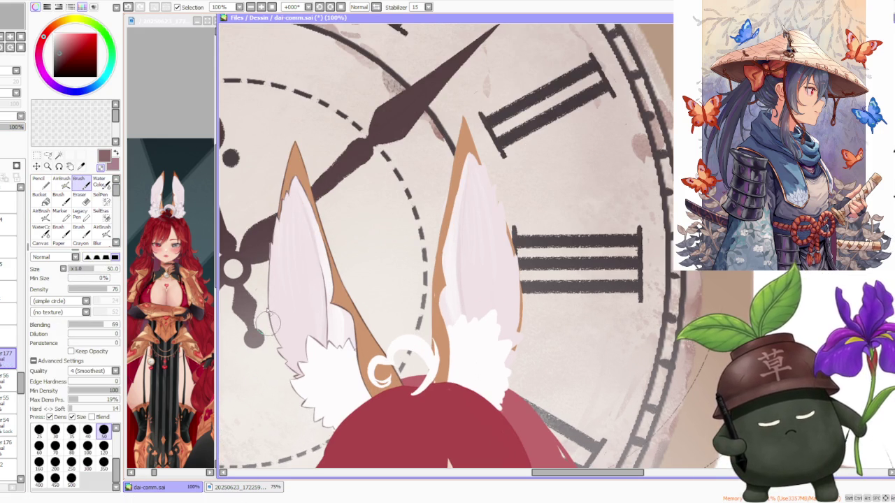
{"action": "scroll", "coordinate": [263, 262], "scroll_direction": "up", "scroll_amount": 2}
{"action": "scroll", "coordinate": [283, 209], "scroll_direction": "down", "scroll_amount": 1}
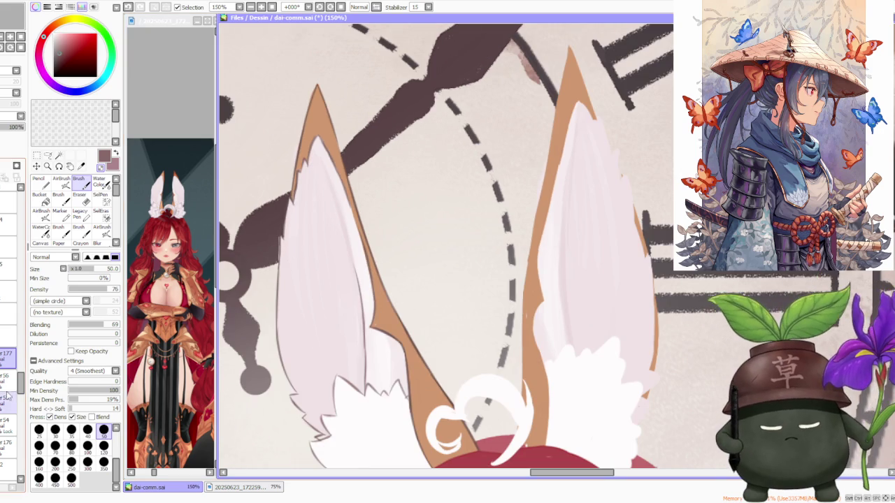
{"action": "left_click", "coordinate": [7, 425]}
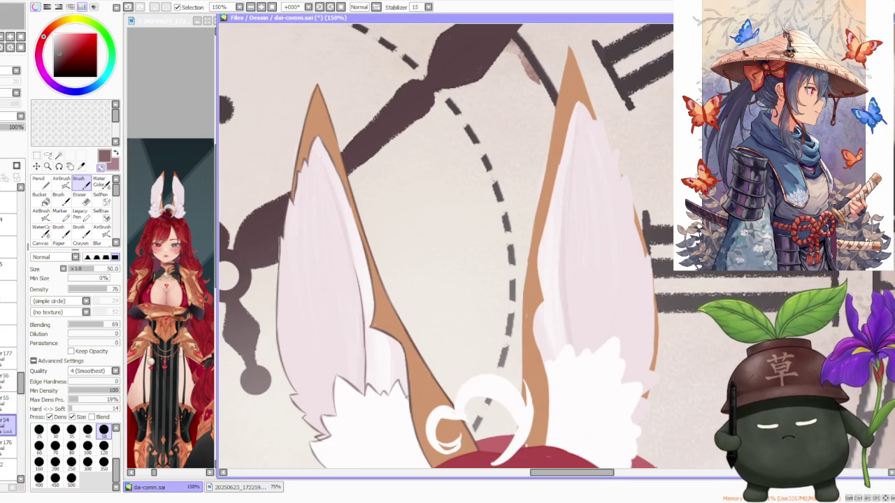
- Zoom back out to view the whole illustration
{"action": "scroll", "coordinate": [280, 259], "scroll_direction": "up", "scroll_amount": 1}
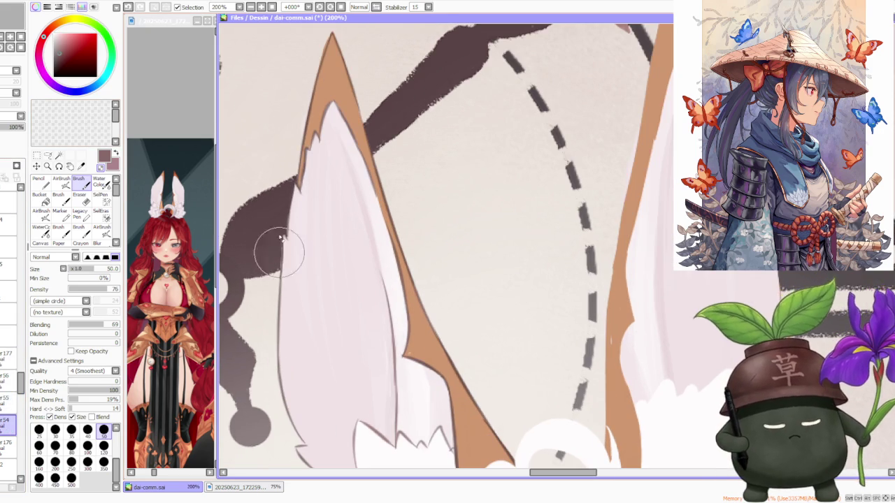
{"action": "scroll", "coordinate": [271, 276], "scroll_direction": "down", "scroll_amount": 2}
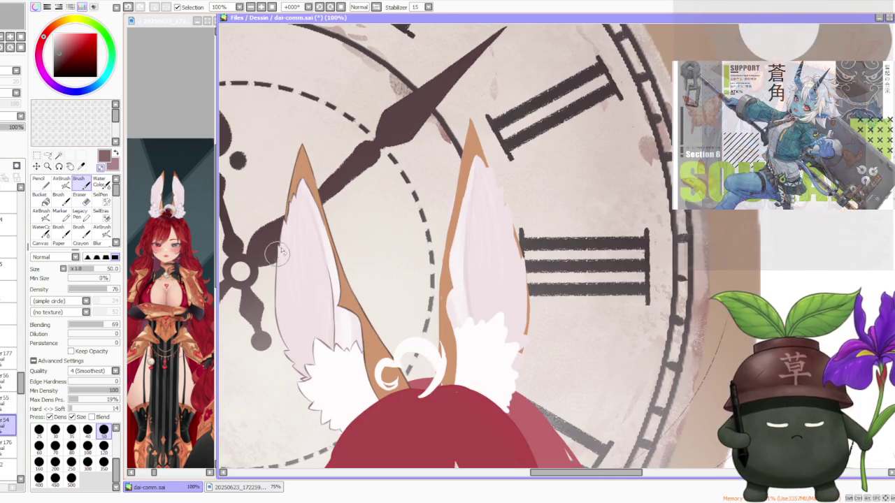
{"action": "scroll", "coordinate": [328, 202], "scroll_direction": "down", "scroll_amount": 2}
{"action": "scroll", "coordinate": [335, 224], "scroll_direction": "down", "scroll_amount": 1}
{"action": "scroll", "coordinate": [340, 245], "scroll_direction": "up", "scroll_amount": 2}
{"action": "scroll", "coordinate": [346, 259], "scroll_direction": "down", "scroll_amount": 1}
{"action": "scroll", "coordinate": [345, 256], "scroll_direction": "down", "scroll_amount": 1}
{"action": "scroll", "coordinate": [343, 248], "scroll_direction": "up", "scroll_amount": 2}
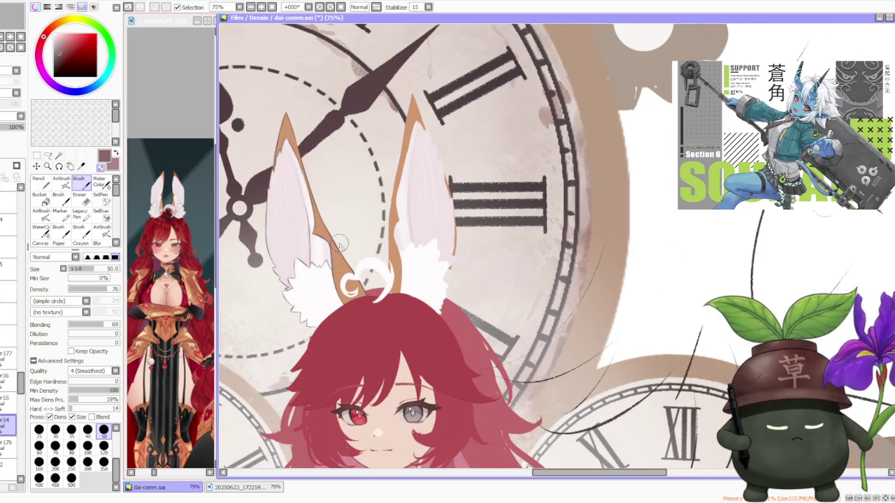
{"action": "scroll", "coordinate": [339, 243], "scroll_direction": "up", "scroll_amount": 1}
{"action": "scroll", "coordinate": [323, 271], "scroll_direction": "down", "scroll_amount": 1}
{"action": "scroll", "coordinate": [322, 276], "scroll_direction": "down", "scroll_amount": 1}
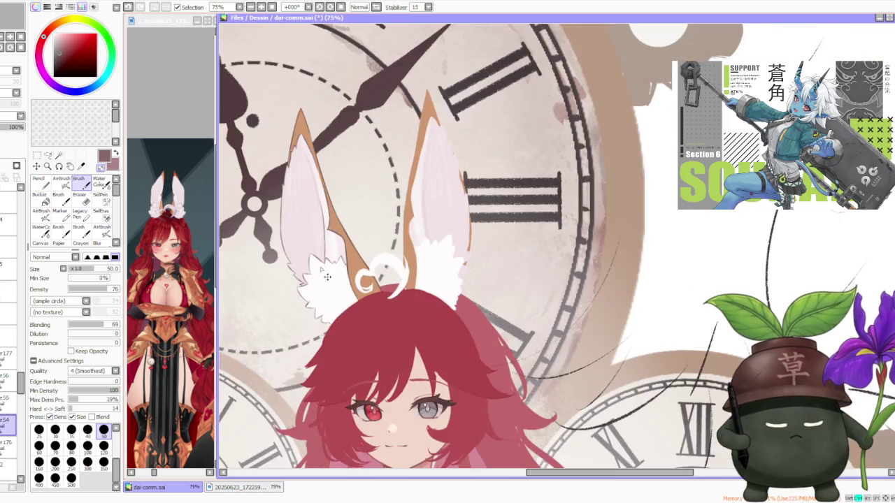
{"action": "scroll", "coordinate": [317, 237], "scroll_direction": "down", "scroll_amount": 1}
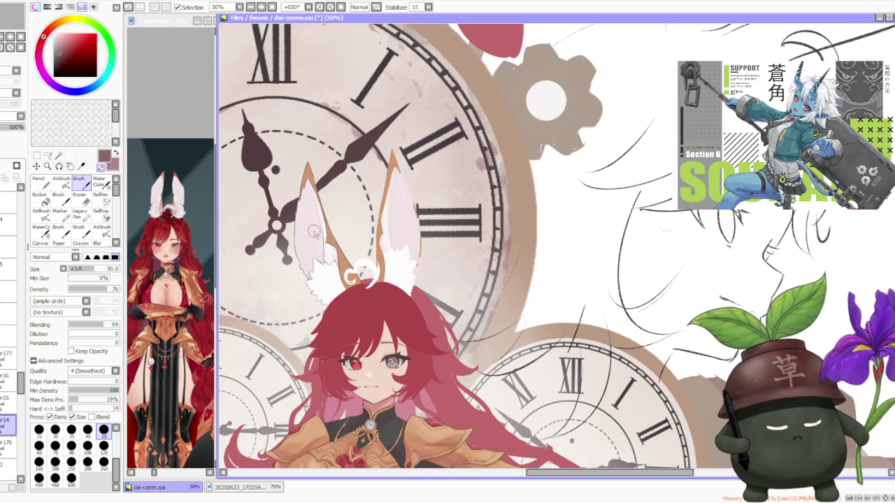
{"action": "scroll", "coordinate": [323, 213], "scroll_direction": "down", "scroll_amount": 1}
{"action": "scroll", "coordinate": [328, 197], "scroll_direction": "down", "scroll_amount": 1}
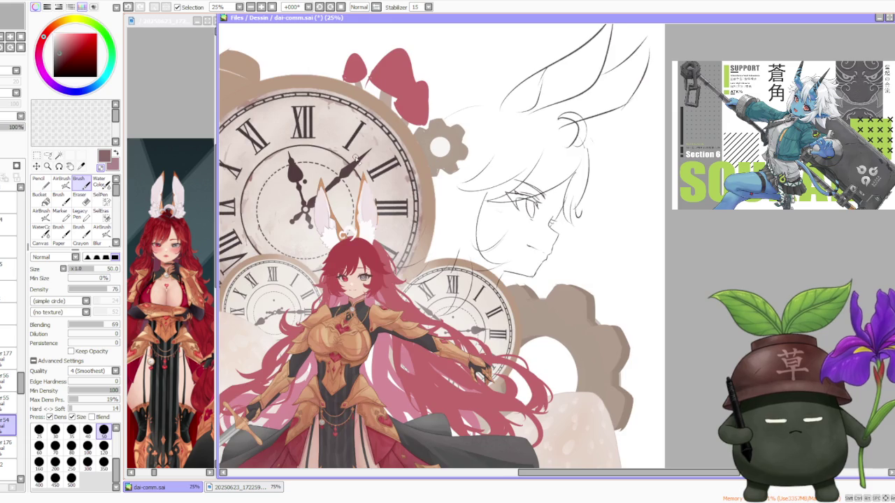
- Brush soft pale pink strokes inside both rabbit ears on the current layer
{"action": "scroll", "coordinate": [349, 164], "scroll_direction": "down", "scroll_amount": 1}
{"action": "scroll", "coordinate": [335, 183], "scroll_direction": "up", "scroll_amount": 1}
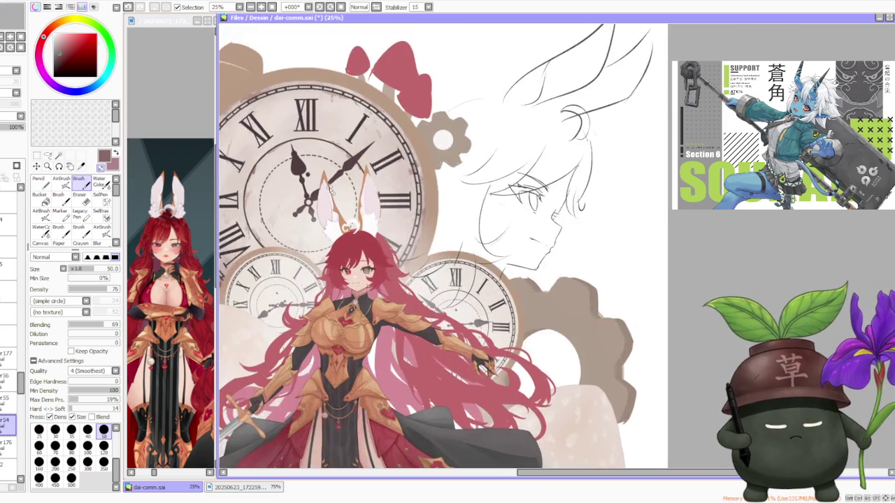
{"action": "scroll", "coordinate": [329, 182], "scroll_direction": "up", "scroll_amount": 1}
{"action": "scroll", "coordinate": [323, 183], "scroll_direction": "up", "scroll_amount": 1}
{"action": "scroll", "coordinate": [320, 186], "scroll_direction": "down", "scroll_amount": 1}
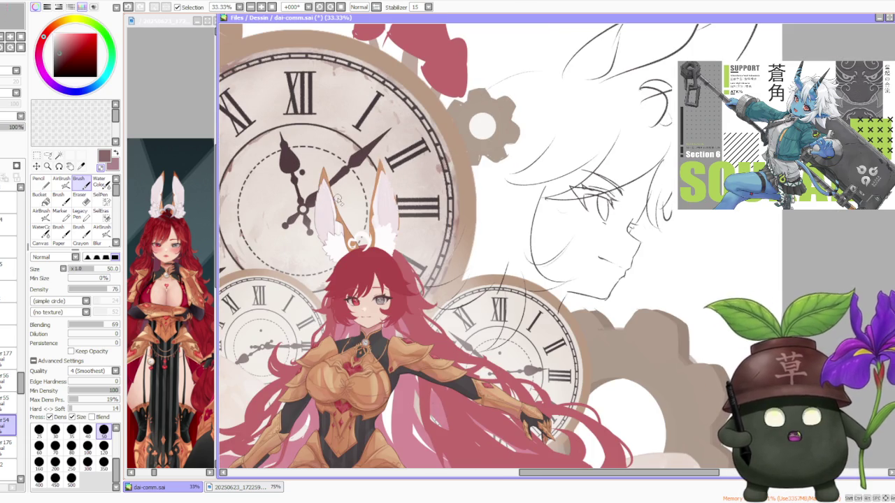
{"action": "scroll", "coordinate": [342, 205], "scroll_direction": "up", "scroll_amount": 1}
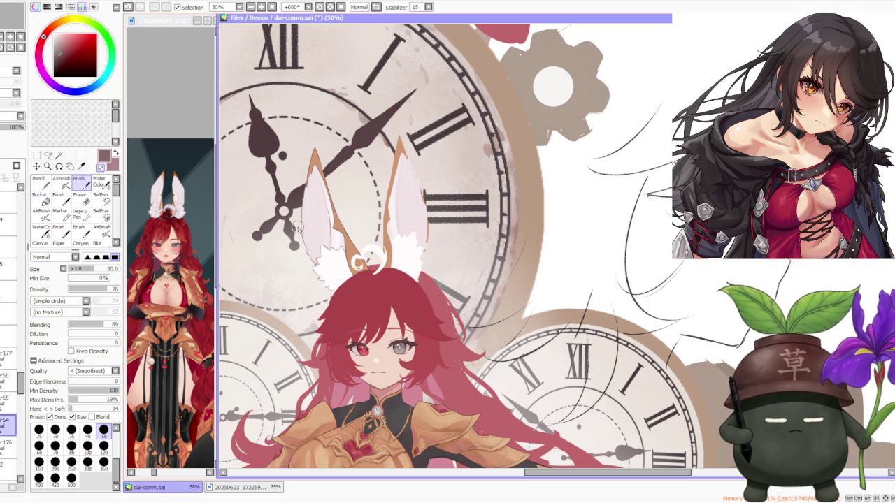
{"action": "scroll", "coordinate": [366, 251], "scroll_direction": "down", "scroll_amount": 1}
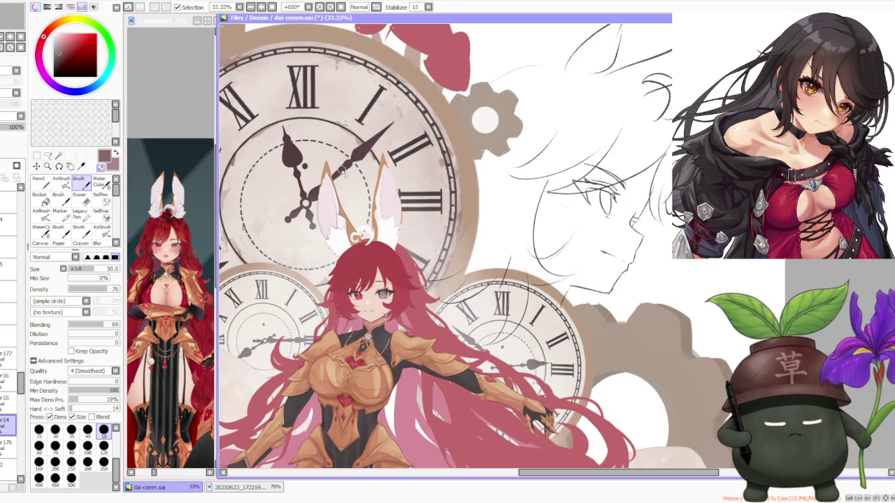
{"action": "scroll", "coordinate": [342, 172], "scroll_direction": "down", "scroll_amount": 1}
{"action": "scroll", "coordinate": [343, 172], "scroll_direction": "down", "scroll_amount": 1}
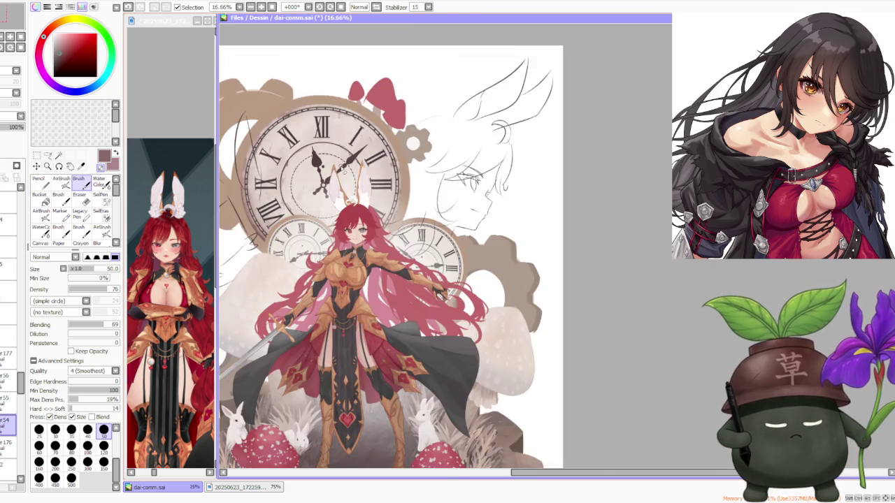
{"action": "scroll", "coordinate": [343, 172], "scroll_direction": "down", "scroll_amount": 1}
{"action": "scroll", "coordinate": [338, 163], "scroll_direction": "up", "scroll_amount": 1}
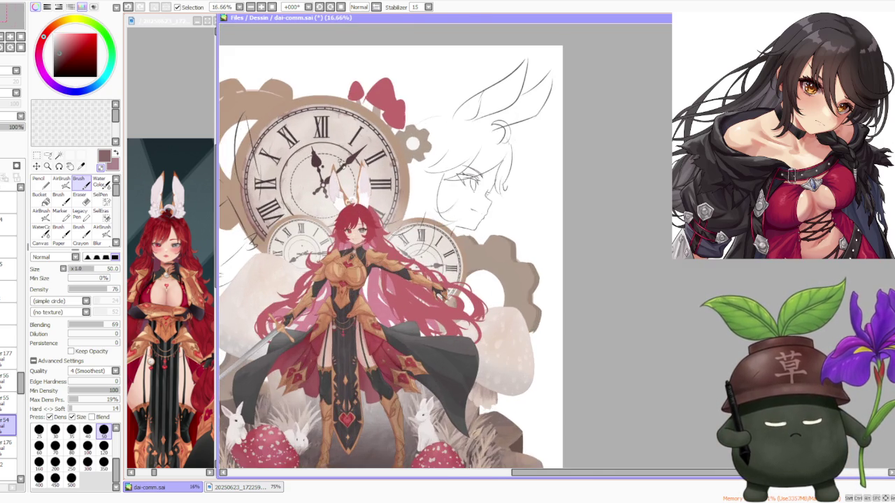
{"action": "scroll", "coordinate": [347, 152], "scroll_direction": "up", "scroll_amount": 2}
{"action": "scroll", "coordinate": [346, 152], "scroll_direction": "up", "scroll_amount": 2}
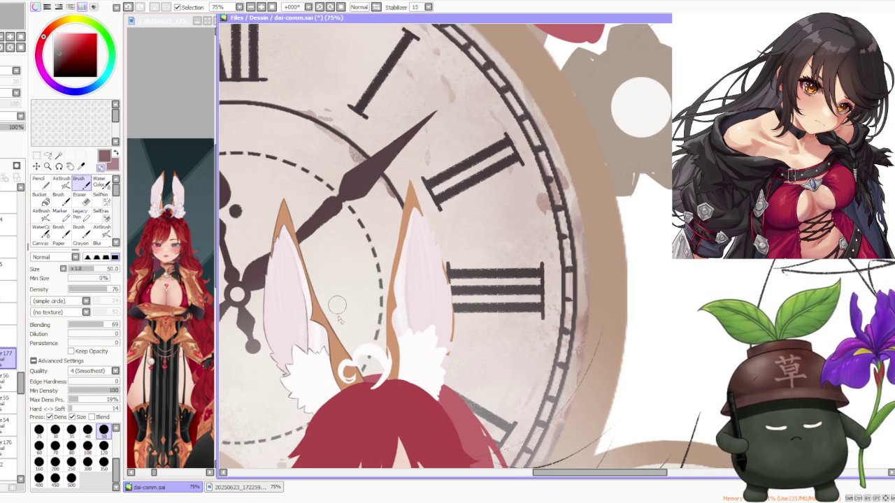
{"action": "scroll", "coordinate": [335, 329], "scroll_direction": "up", "scroll_amount": 2}
{"action": "scroll", "coordinate": [336, 338], "scroll_direction": "up", "scroll_amount": 2}
{"action": "scroll", "coordinate": [335, 337], "scroll_direction": "down", "scroll_amount": 2}
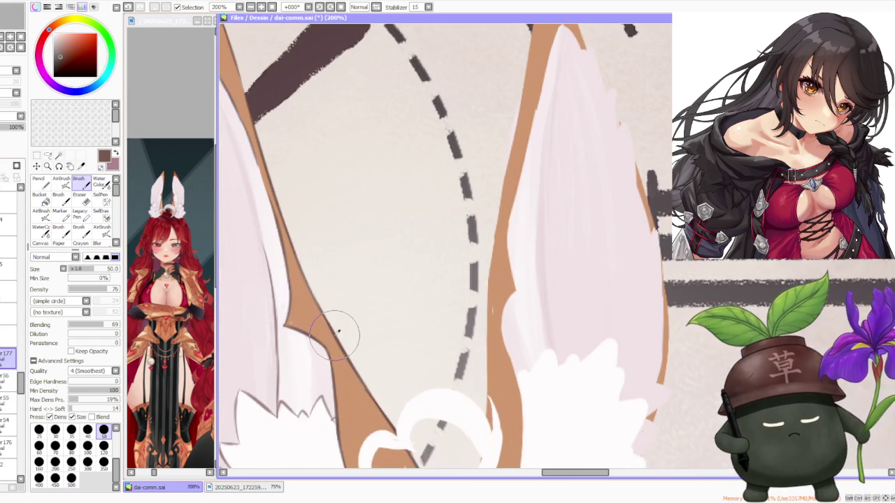
- Paint along the right ear's inner edge, undoing two faint strokes and restoring one
{"action": "scroll", "coordinate": [338, 340], "scroll_direction": "down", "scroll_amount": 2}
{"action": "scroll", "coordinate": [388, 327], "scroll_direction": "up", "scroll_amount": 2}
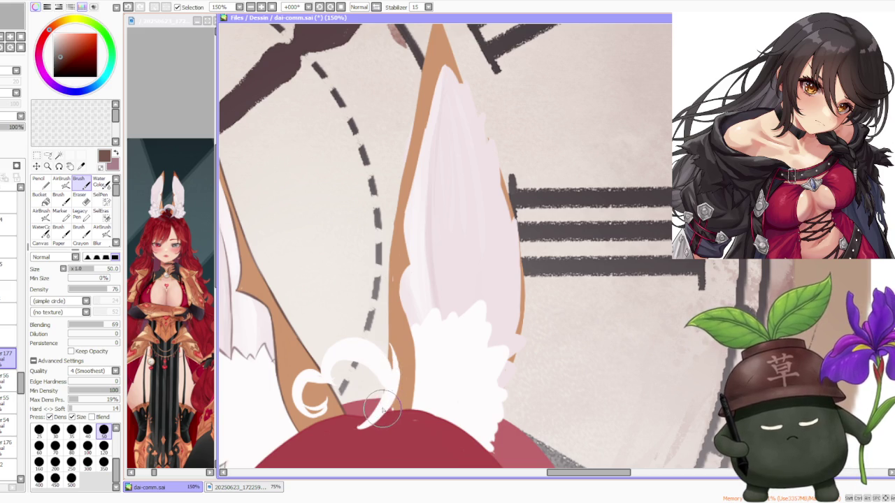
{"action": "scroll", "coordinate": [381, 406], "scroll_direction": "down", "scroll_amount": 1}
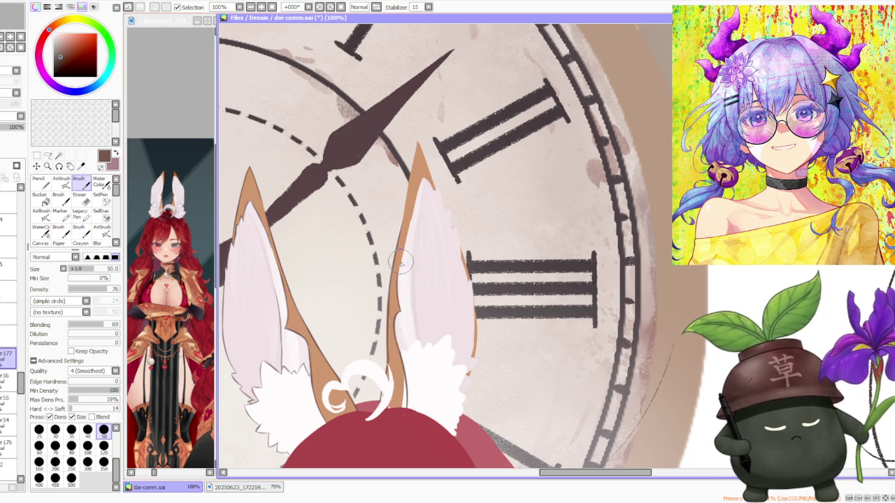
{"action": "key", "text": "ctrl+z"}
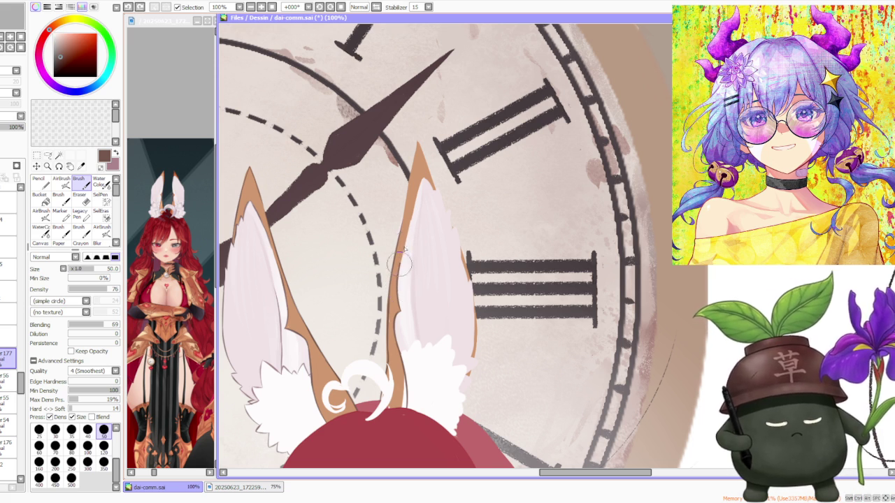
{"action": "key", "text": "ctrl+z"}
{"action": "key", "text": "ctrl+y"}
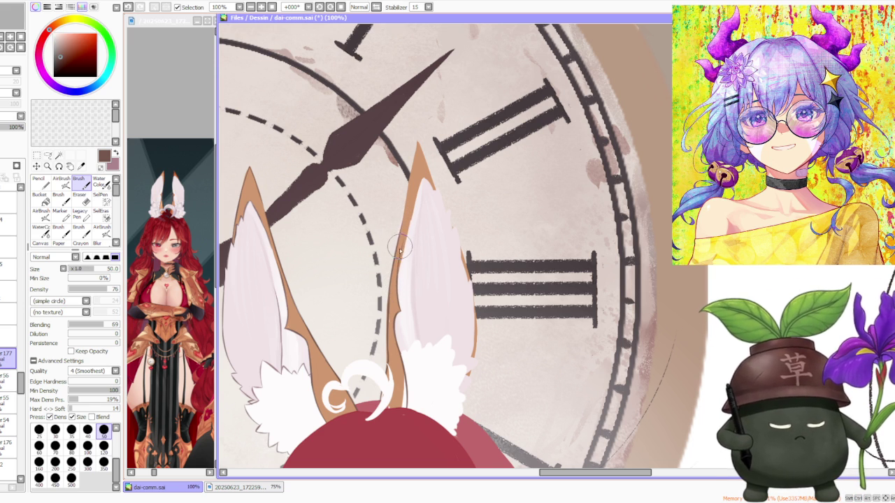
- Reapply the undone ear stroke, then undo the latest two strokes along the ear's left edge
{"action": "scroll", "coordinate": [424, 203], "scroll_direction": "down", "scroll_amount": 2}
{"action": "scroll", "coordinate": [423, 203], "scroll_direction": "down", "scroll_amount": 1}
{"action": "scroll", "coordinate": [423, 203], "scroll_direction": "up", "scroll_amount": 1}
{"action": "scroll", "coordinate": [423, 203], "scroll_direction": "up", "scroll_amount": 1}
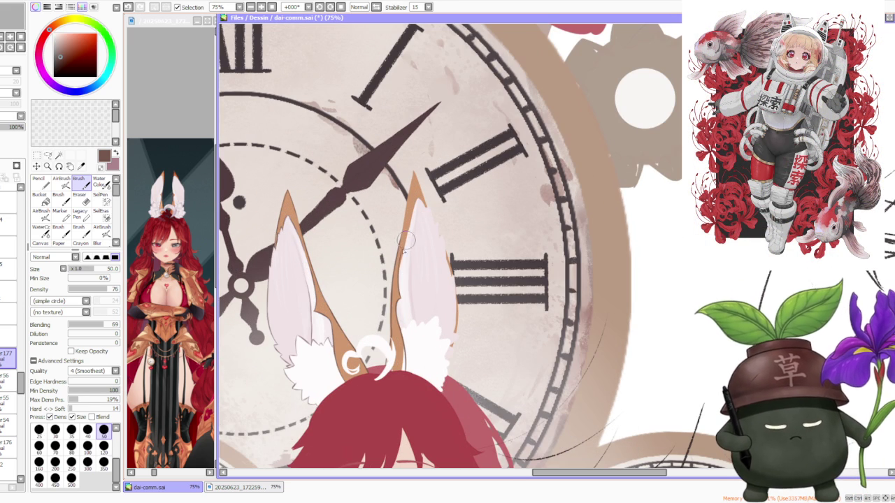
{"action": "key", "text": "ctrl+y"}
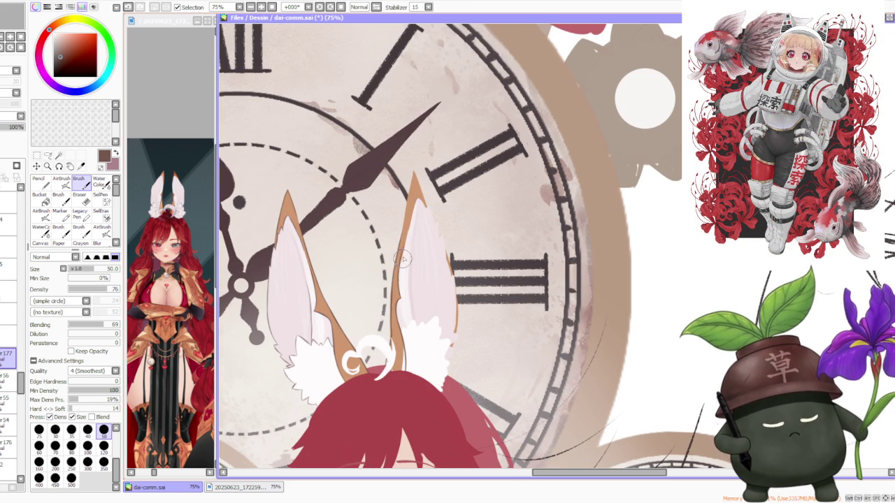
{"action": "scroll", "coordinate": [402, 259], "scroll_direction": "up", "scroll_amount": 2}
{"action": "key", "text": "ctrl+z"}
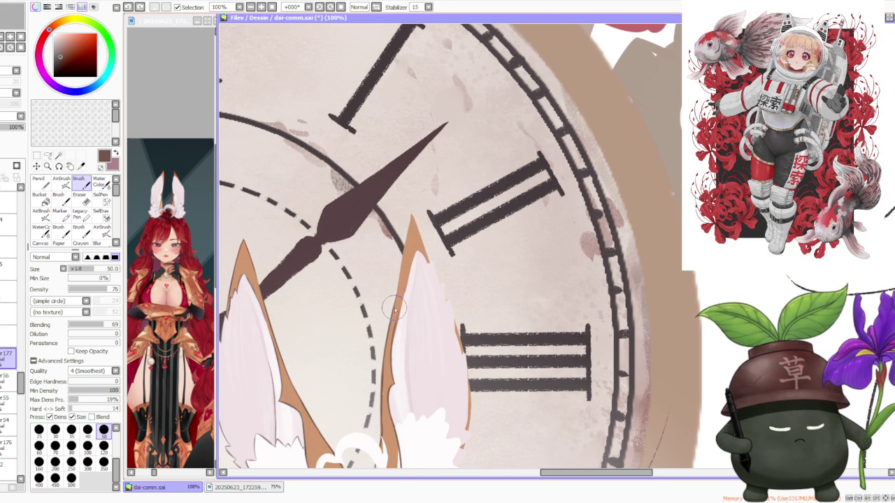
{"action": "key", "text": "ctrl+z"}
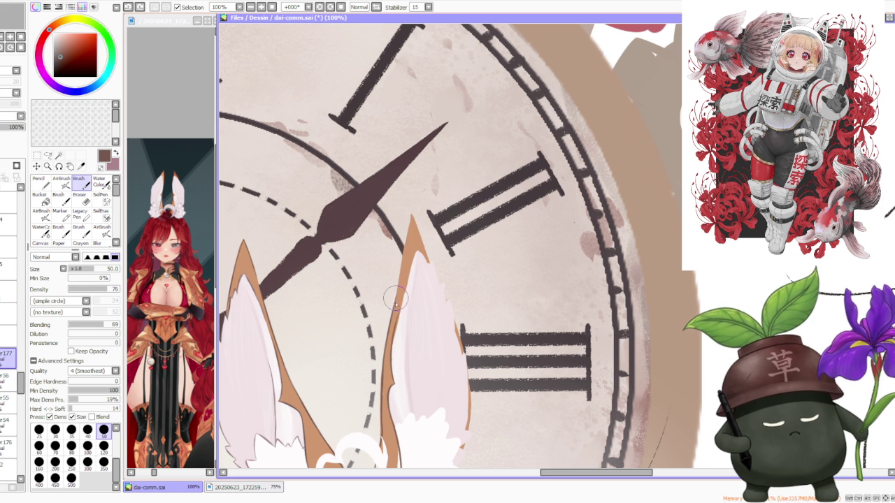
- Stroke down the right ear's left edge, then lightly brighten its upper interior on another layer
{"action": "left_click_drag", "start_coordinate": [409, 241], "coordinate": [393, 302]}
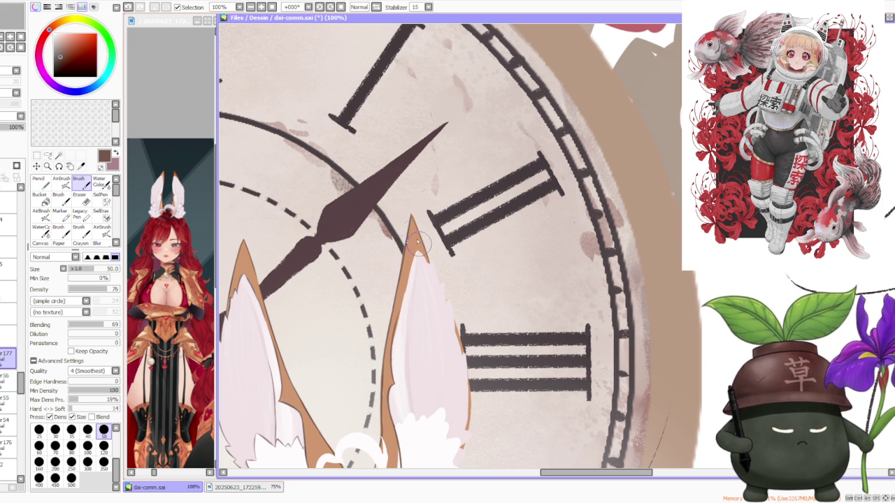
{"action": "left_click", "coordinate": [9, 378]}
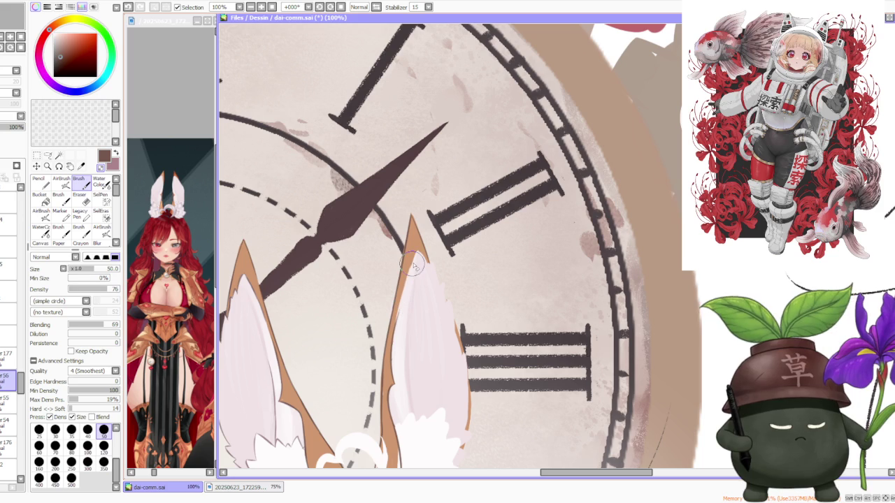
{"action": "left_click_drag", "start_coordinate": [402, 301], "coordinate": [396, 327]}
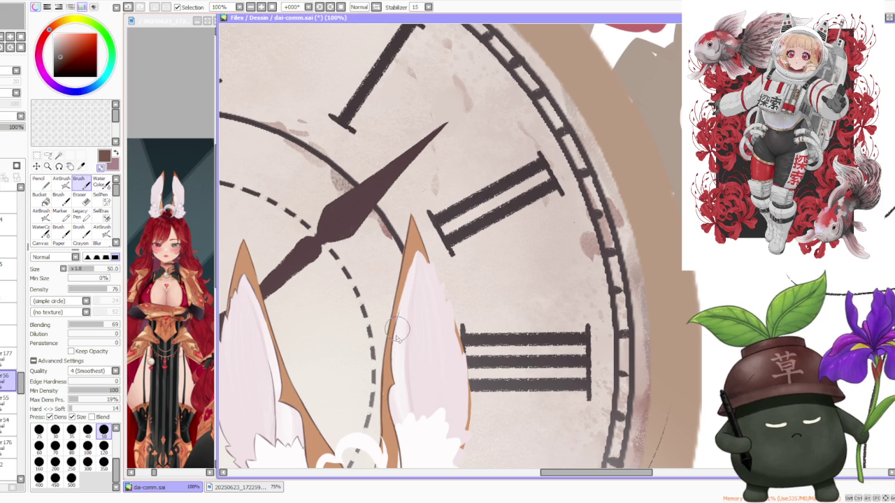
- Sample the tan outline colour and extend the pale inner fill toward the ear tip
{"action": "left_click", "coordinate": [415, 246], "text": "alt"}
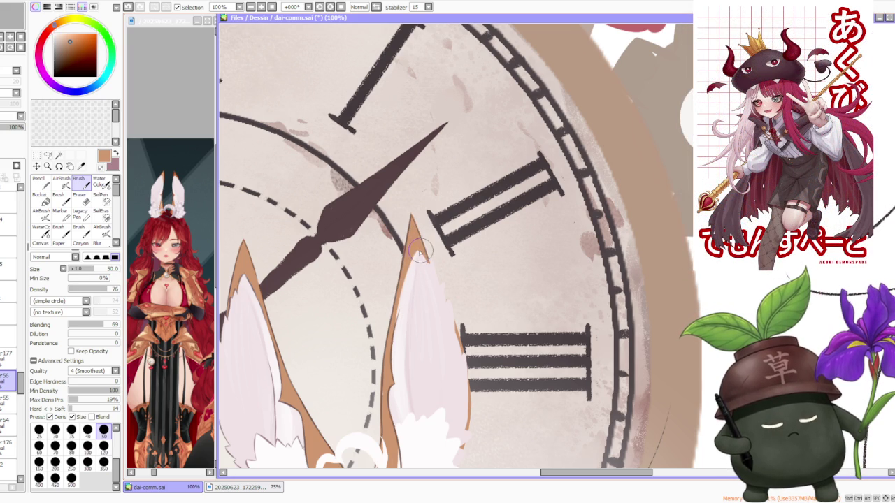
{"action": "scroll", "coordinate": [400, 278], "scroll_direction": "down", "scroll_amount": 2}
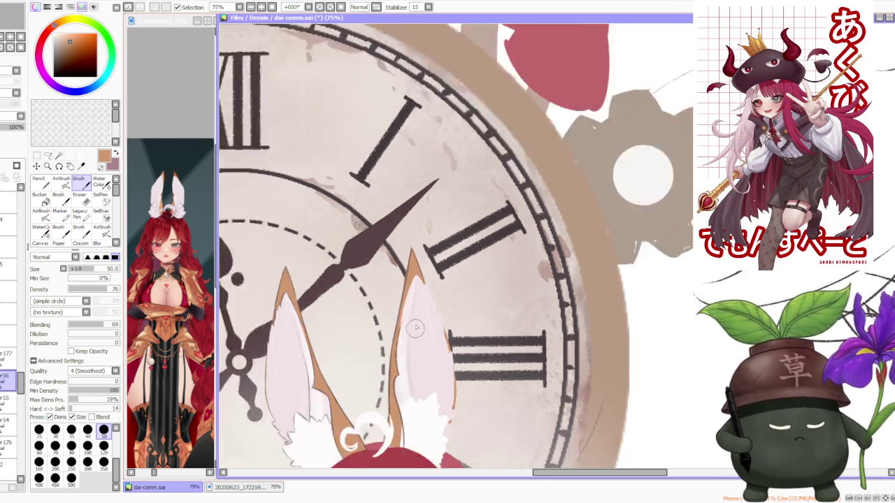
{"action": "scroll", "coordinate": [400, 278], "scroll_direction": "down", "scroll_amount": 2}
{"action": "scroll", "coordinate": [411, 341], "scroll_direction": "up", "scroll_amount": 2}
{"action": "scroll", "coordinate": [411, 342], "scroll_direction": "up", "scroll_amount": 1}
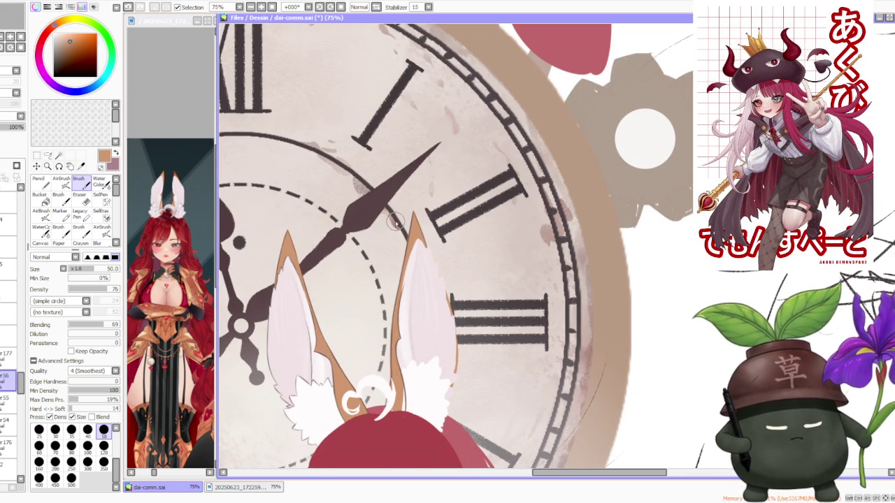
{"action": "scroll", "coordinate": [404, 316], "scroll_direction": "up", "scroll_amount": 1}
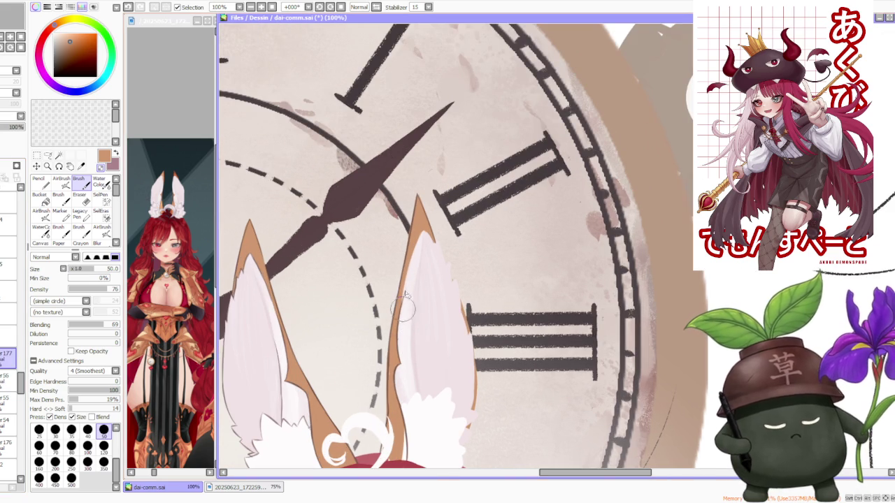
{"action": "scroll", "coordinate": [384, 405], "scroll_direction": "up", "scroll_amount": 1}
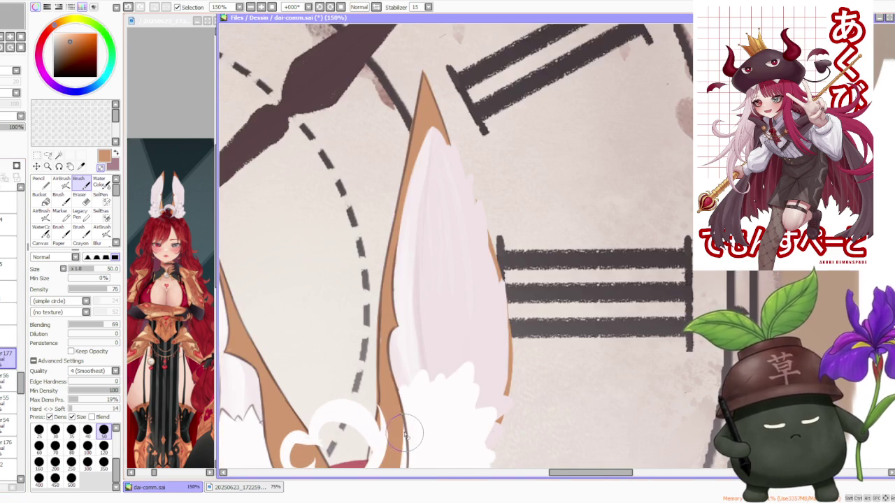
{"action": "scroll", "coordinate": [384, 406], "scroll_direction": "down", "scroll_amount": 1}
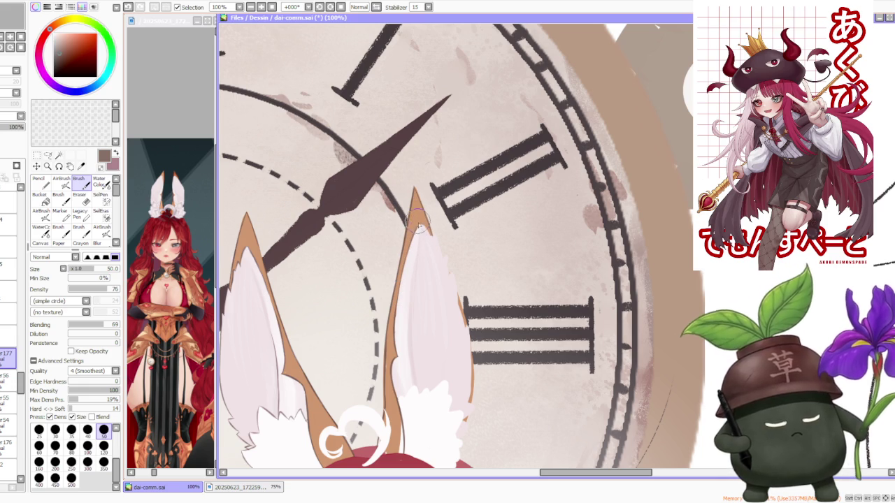
{"action": "scroll", "coordinate": [423, 225], "scroll_direction": "up", "scroll_amount": 1}
{"action": "mouse_move", "coordinate": [430, 237]}
{"action": "left_mouse_down"}
{"action": "mouse_move", "coordinate": [453, 277]}
{"action": "mouse_move", "coordinate": [456, 266]}
{"action": "mouse_move", "coordinate": [460, 293]}
{"action": "left_mouse_up"}
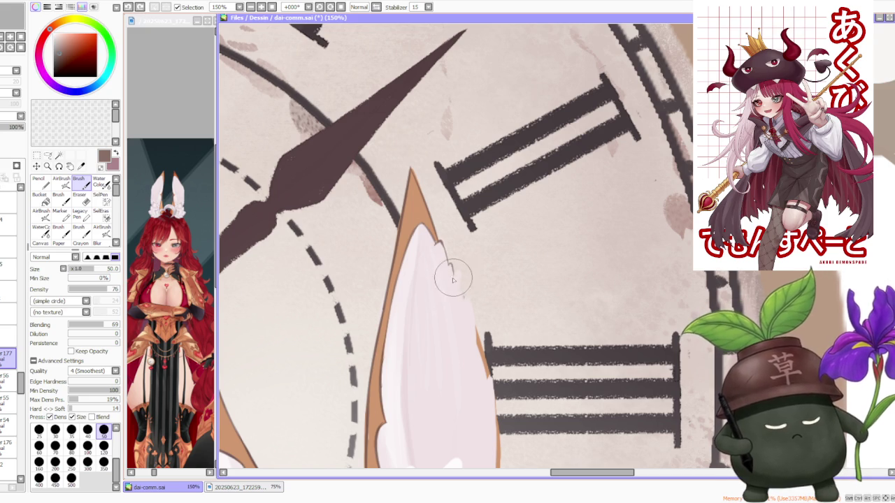
{"action": "scroll", "coordinate": [459, 299], "scroll_direction": "down", "scroll_amount": 3}
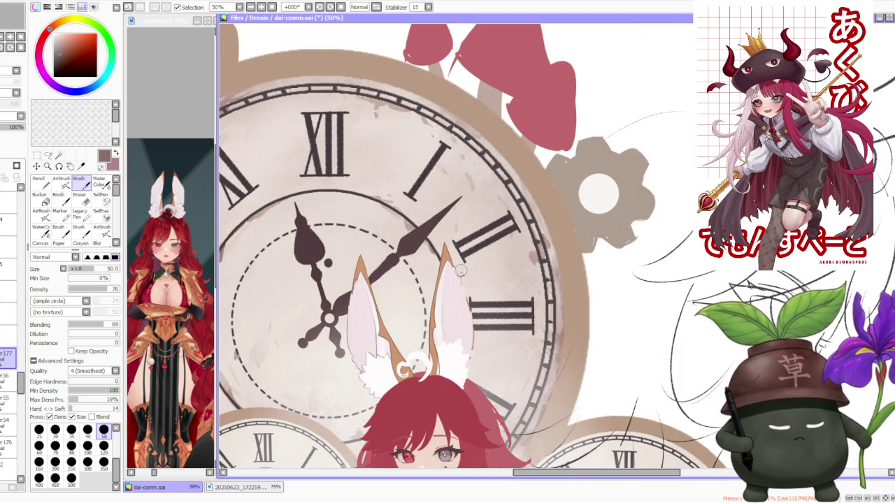
- At 150% zoom, draw a jagged fur line down the right ear's inner edge, then undo the last stroke
{"action": "scroll", "coordinate": [461, 264], "scroll_direction": "up", "scroll_amount": 3}
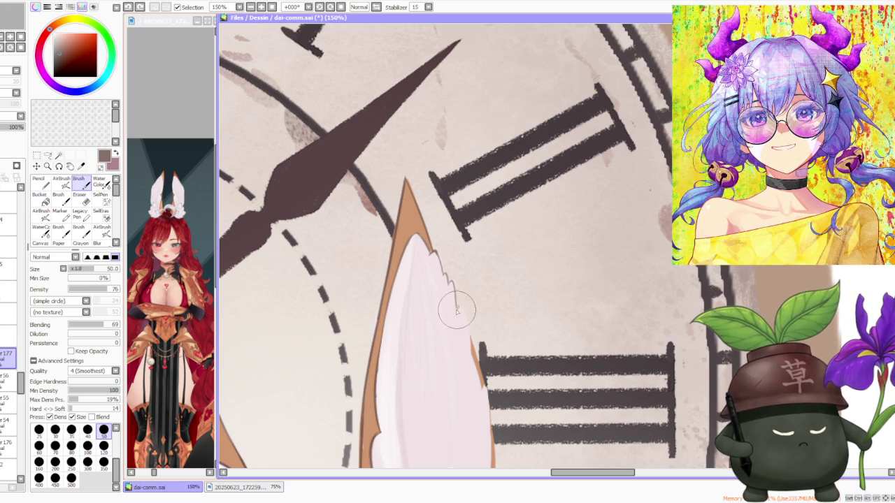
{"action": "left_click_drag", "start_coordinate": [464, 311], "coordinate": [473, 357]}
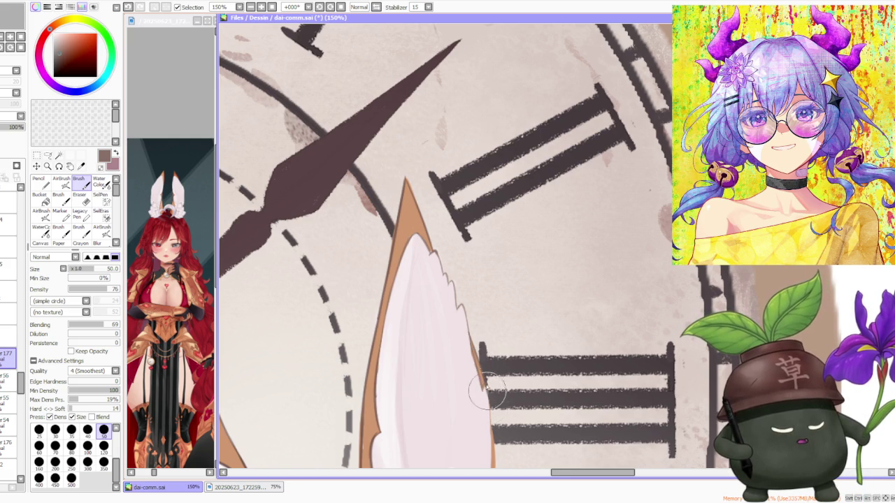
{"action": "scroll", "coordinate": [488, 398], "scroll_direction": "down", "scroll_amount": 2}
{"action": "scroll", "coordinate": [484, 298], "scroll_direction": "down", "scroll_amount": 2}
{"action": "scroll", "coordinate": [462, 148], "scroll_direction": "down", "scroll_amount": 1}
{"action": "scroll", "coordinate": [570, 259], "scroll_direction": "up", "scroll_amount": 2}
{"action": "scroll", "coordinate": [570, 259], "scroll_direction": "up", "scroll_amount": 1}
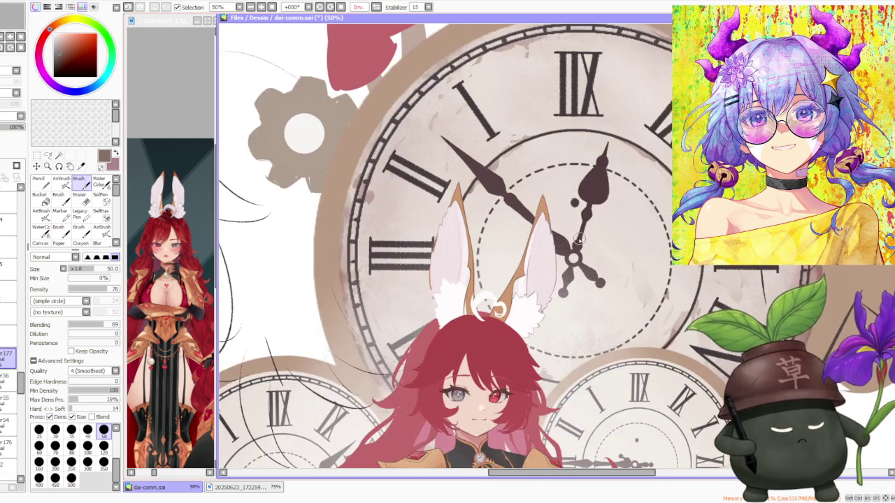
{"action": "scroll", "coordinate": [570, 259], "scroll_direction": "up", "scroll_amount": 1}
{"action": "scroll", "coordinate": [371, 340], "scroll_direction": "up", "scroll_amount": 1}
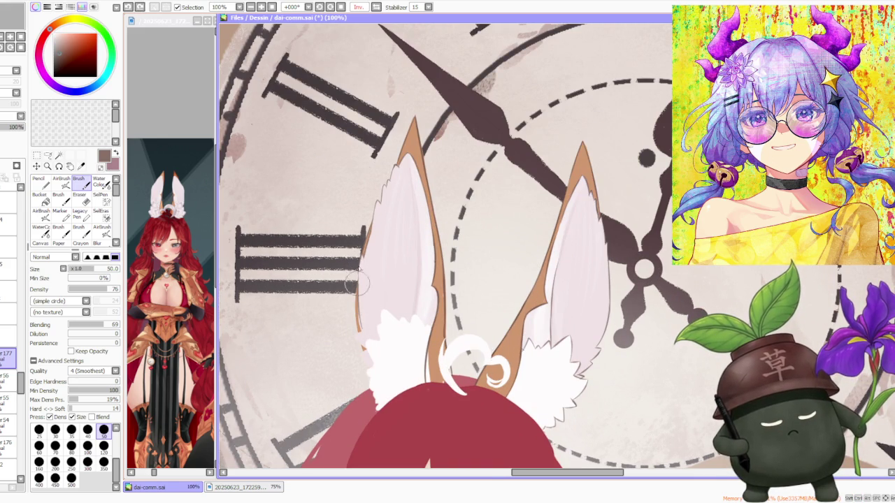
{"action": "scroll", "coordinate": [355, 308], "scroll_direction": "up", "scroll_amount": 2}
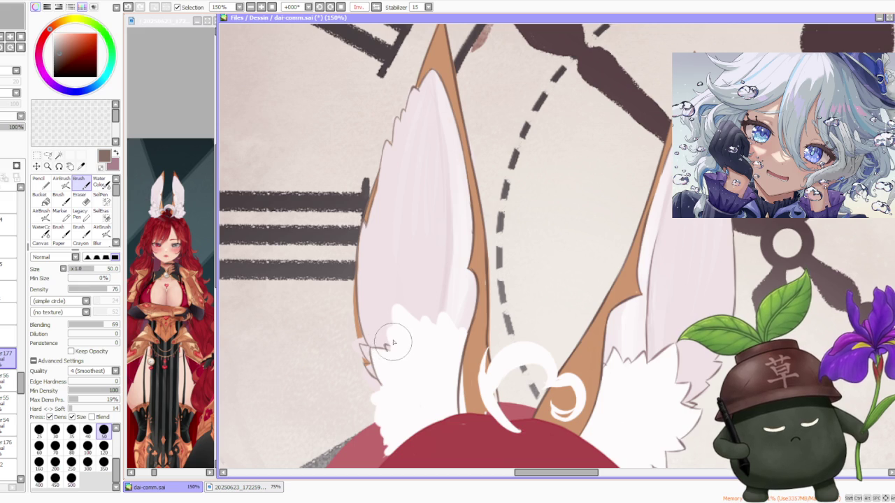
{"action": "key", "text": "ctrl+z"}
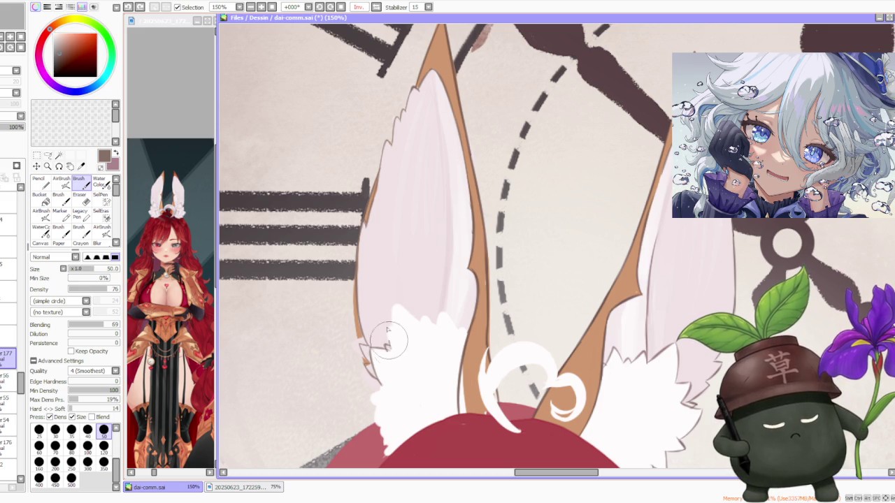
{"action": "left_click_drag", "start_coordinate": [399, 327], "coordinate": [423, 312]}
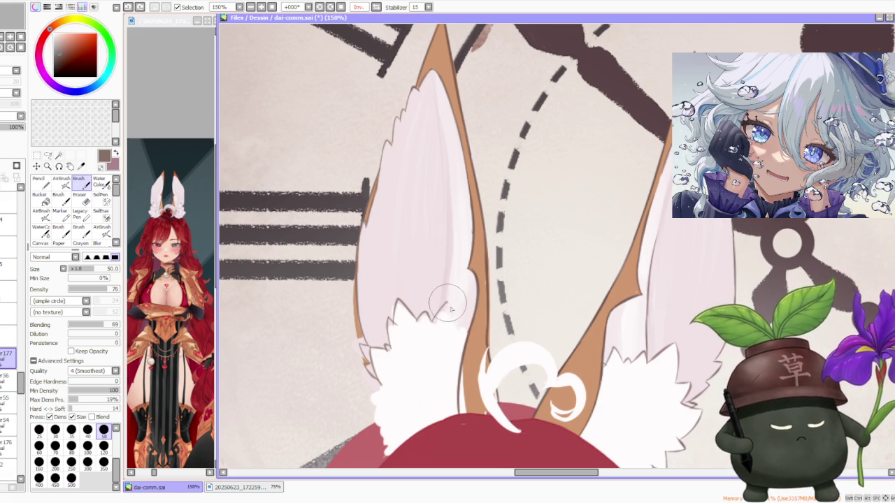
{"action": "key", "text": "ctrl+z"}
{"action": "left_click", "coordinate": [377, 386]}
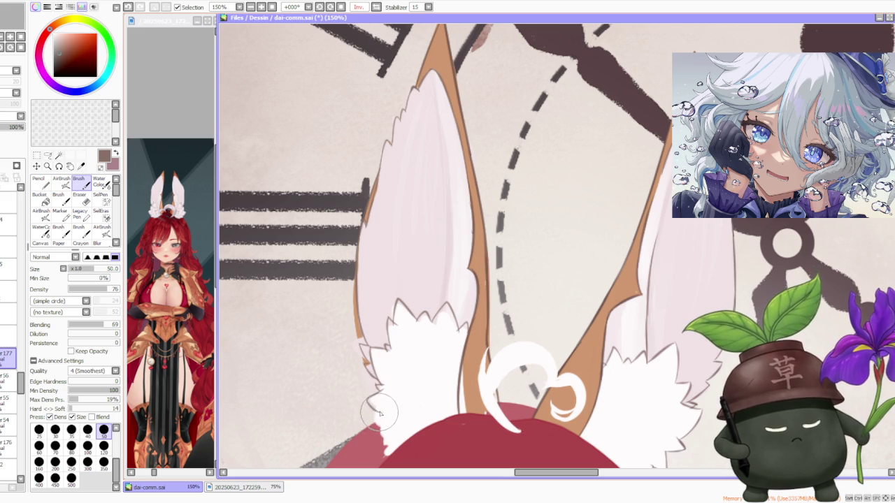
{"action": "key", "text": "ctrl+z"}
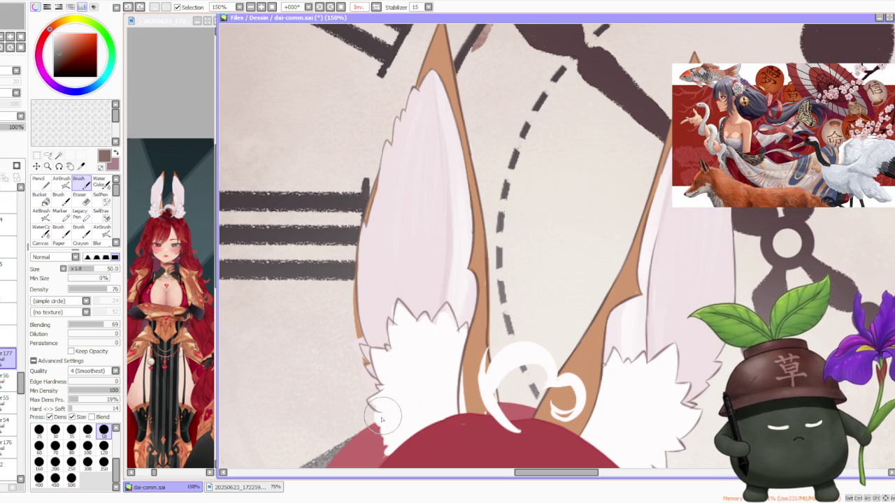
{"action": "mouse_move", "coordinate": [383, 414]}
{"action": "left_mouse_down"}
{"action": "mouse_move", "coordinate": [385, 437]}
{"action": "mouse_move", "coordinate": [386, 419]}
{"action": "left_mouse_up"}
{"action": "key", "text": "ctrl+z"}
{"action": "key", "text": "ctrl+z"}
{"action": "key", "text": "ctrl+z"}
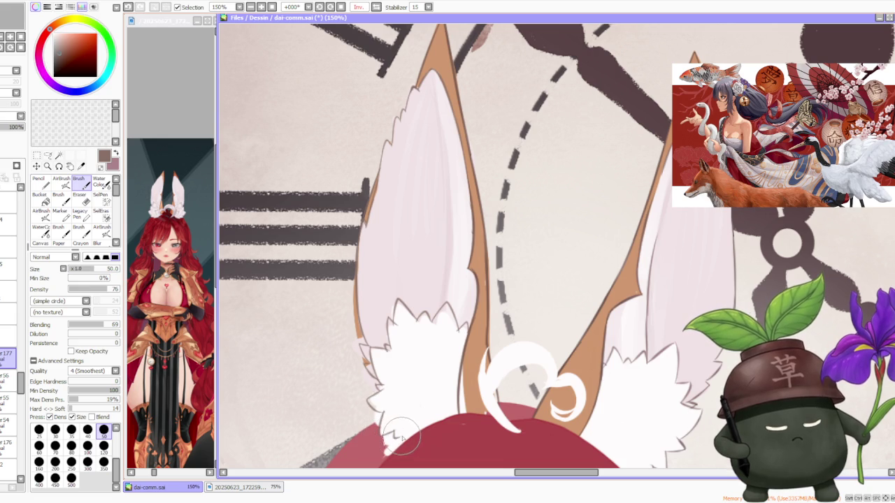
{"action": "scroll", "coordinate": [481, 301], "scroll_direction": "down", "scroll_amount": 1}
{"action": "scroll", "coordinate": [481, 300], "scroll_direction": "down", "scroll_amount": 2}
{"action": "scroll", "coordinate": [482, 298], "scroll_direction": "up", "scroll_amount": 2}
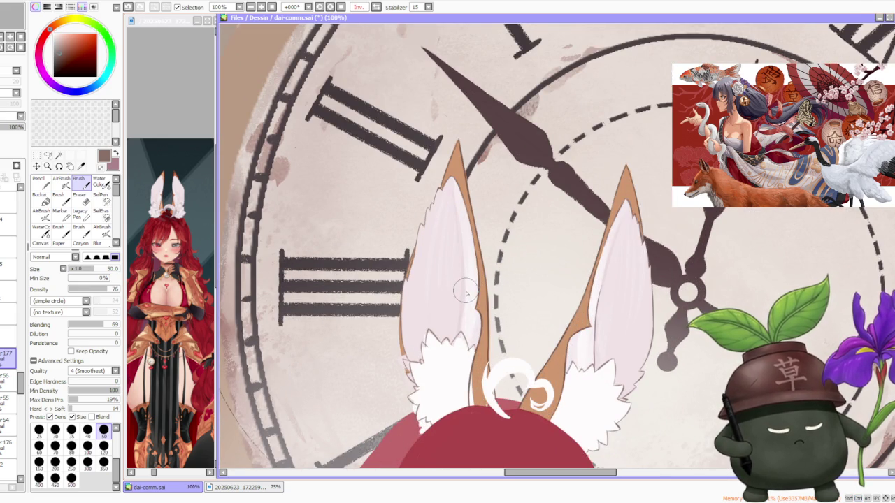
{"action": "scroll", "coordinate": [467, 295], "scroll_direction": "down", "scroll_amount": 1}
{"action": "scroll", "coordinate": [482, 283], "scroll_direction": "down", "scroll_amount": 1}
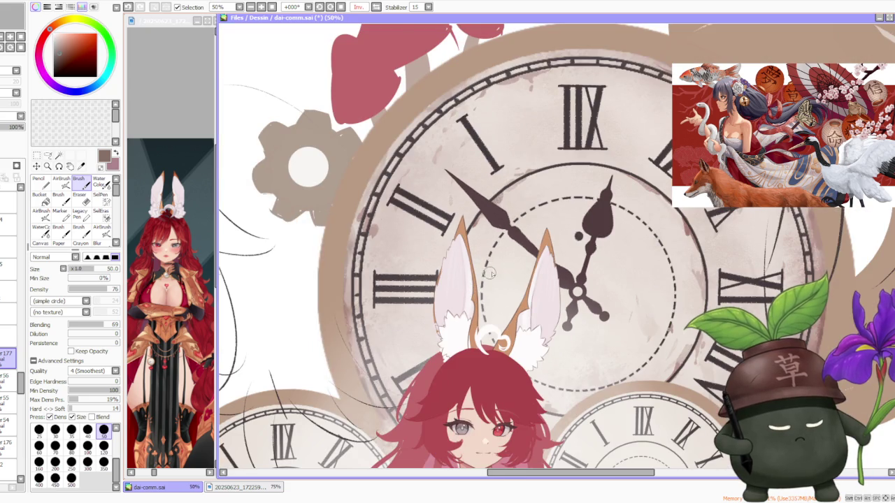
{"action": "scroll", "coordinate": [494, 280], "scroll_direction": "up", "scroll_amount": 1}
{"action": "scroll", "coordinate": [517, 210], "scroll_direction": "down", "scroll_amount": 1}
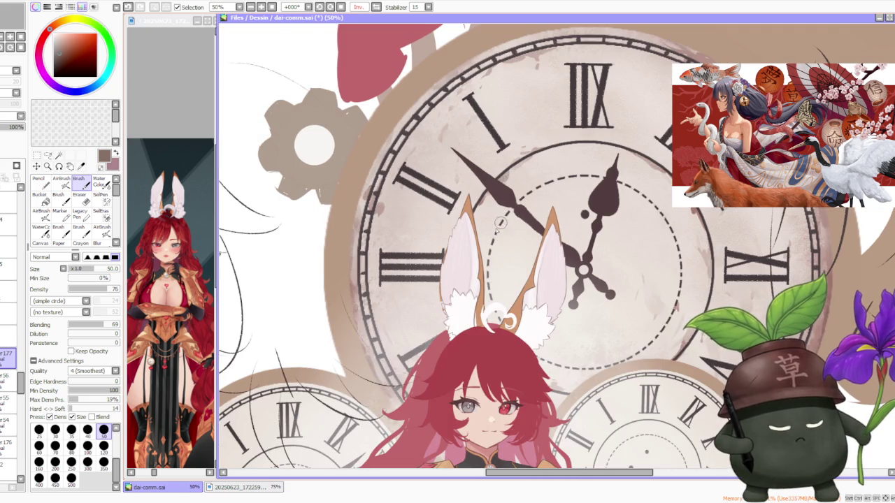
{"action": "scroll", "coordinate": [509, 212], "scroll_direction": "up", "scroll_amount": 1}
{"action": "scroll", "coordinate": [509, 212], "scroll_direction": "up", "scroll_amount": 1}
{"action": "scroll", "coordinate": [432, 326], "scroll_direction": "up", "scroll_amount": 1}
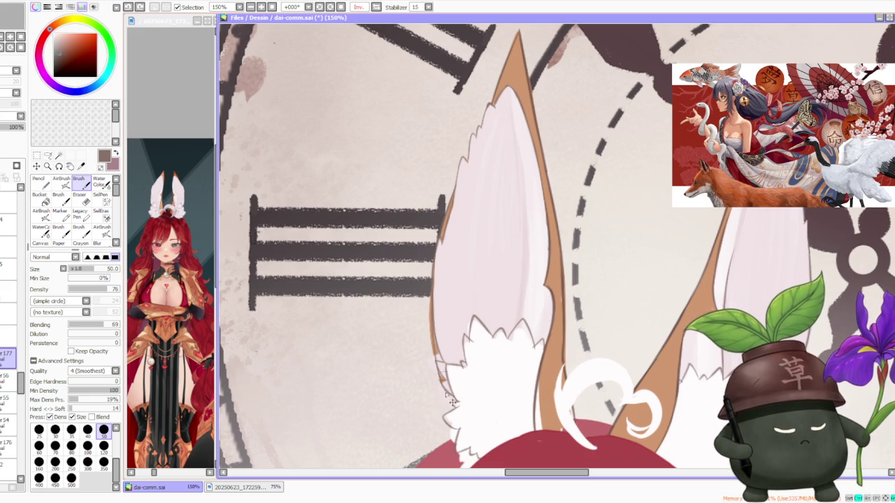
{"action": "scroll", "coordinate": [450, 400], "scroll_direction": "down", "scroll_amount": 1}
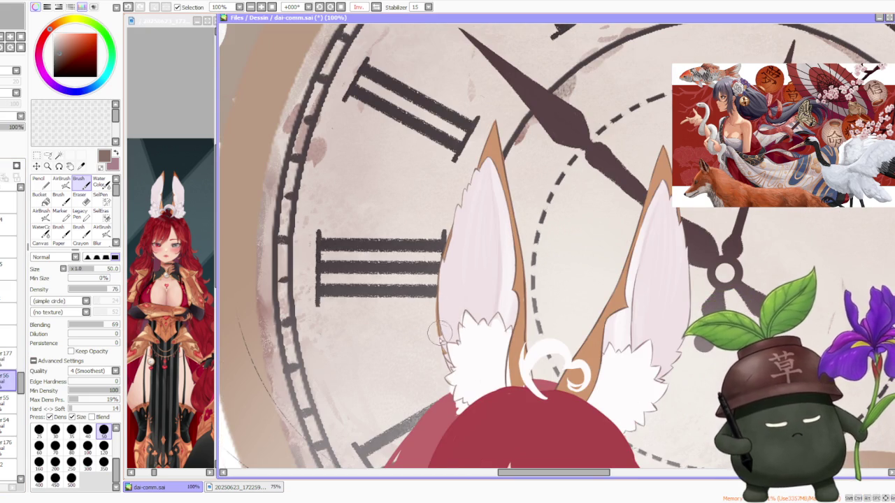
{"action": "scroll", "coordinate": [431, 329], "scroll_direction": "up", "scroll_amount": 1}
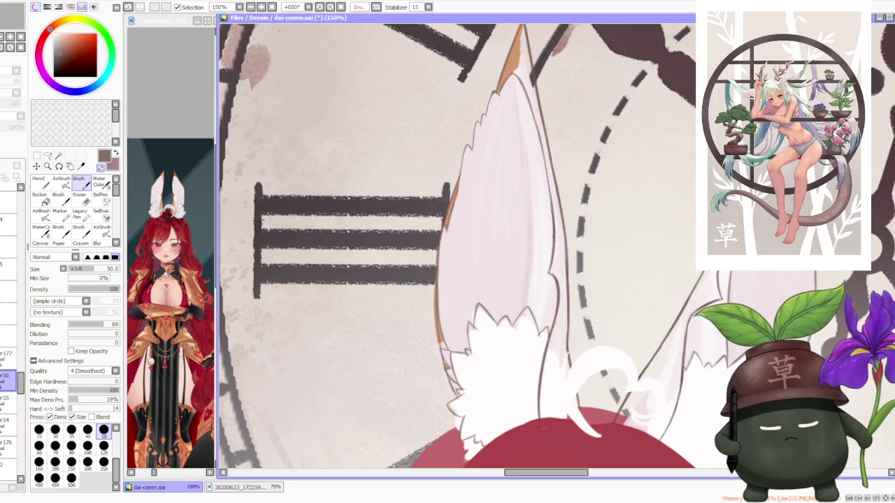
- On the layer below, touch up the white fur edge at the ear's base with white
{"action": "left_click", "coordinate": [4, 382]}
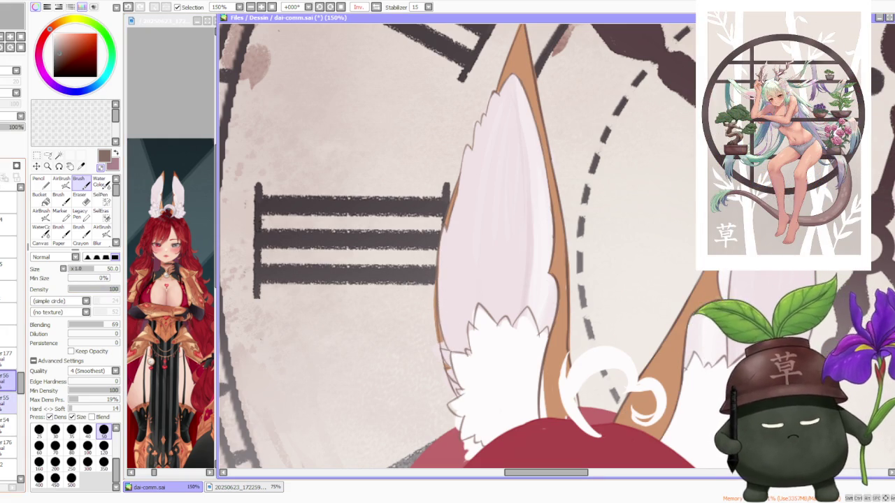
{"action": "left_click", "coordinate": [4, 402]}
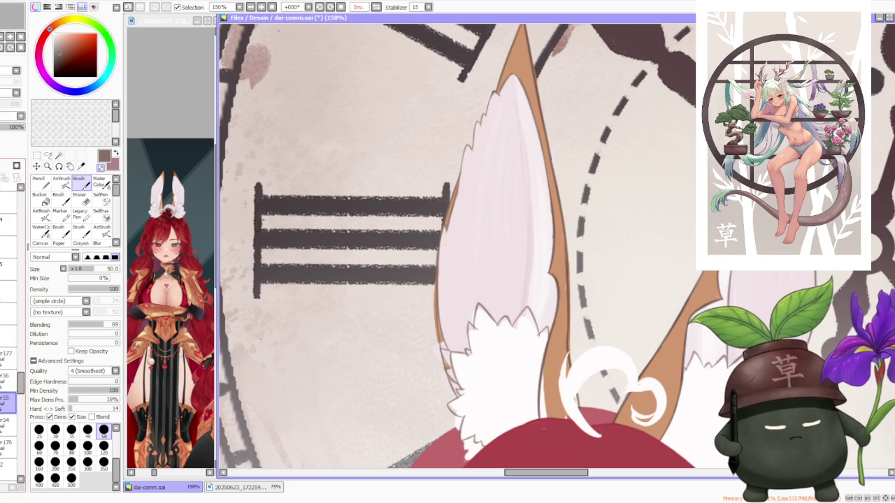
{"action": "left_click", "coordinate": [486, 354], "text": "alt"}
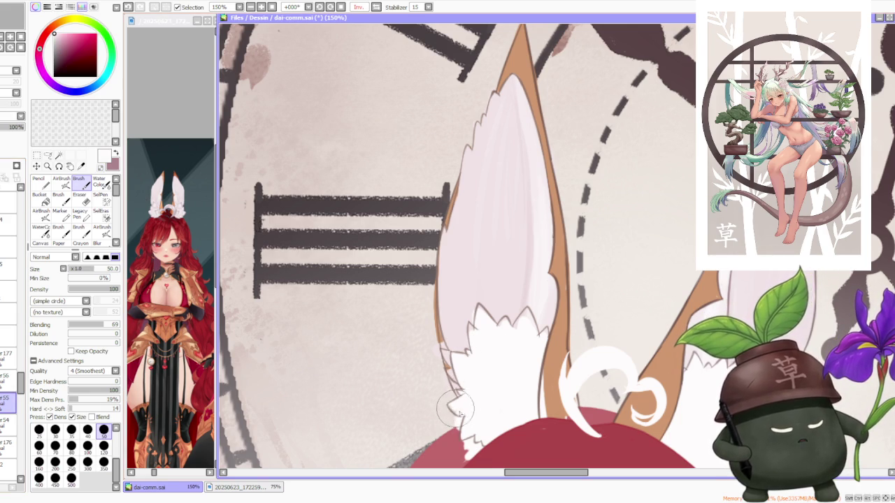
{"action": "mouse_move", "coordinate": [457, 411]}
{"action": "left_mouse_down"}
{"action": "mouse_move", "coordinate": [456, 435]}
{"action": "mouse_move", "coordinate": [473, 439]}
{"action": "mouse_move", "coordinate": [463, 455]}
{"action": "mouse_move", "coordinate": [483, 451]}
{"action": "left_mouse_up"}
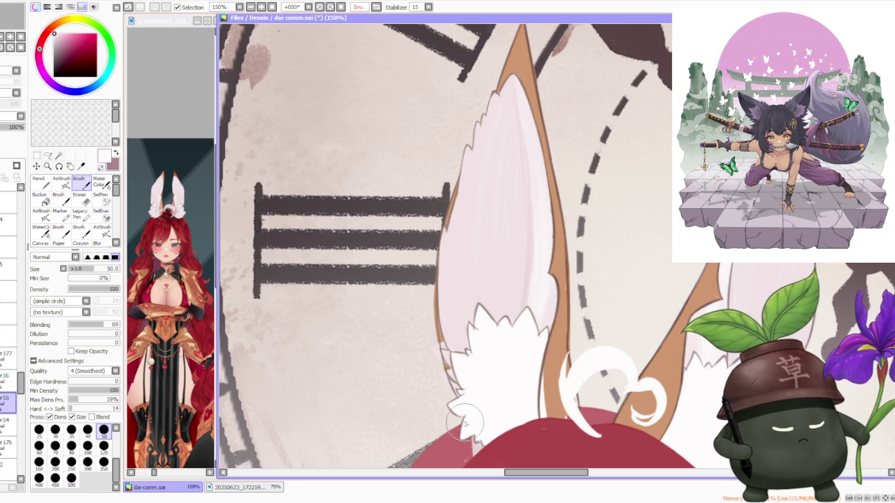
- Sample pale pink, then on the ear layer paint over the brown edge and add faint inner shading
{"action": "scroll", "coordinate": [460, 435], "scroll_direction": "down", "scroll_amount": 4}
{"action": "scroll", "coordinate": [535, 344], "scroll_direction": "down", "scroll_amount": 1}
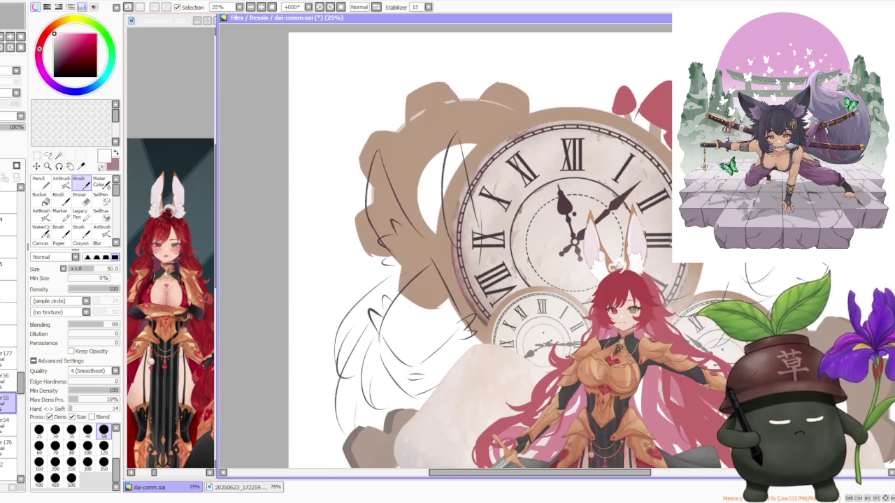
{"action": "scroll", "coordinate": [665, 260], "scroll_direction": "up", "scroll_amount": 2}
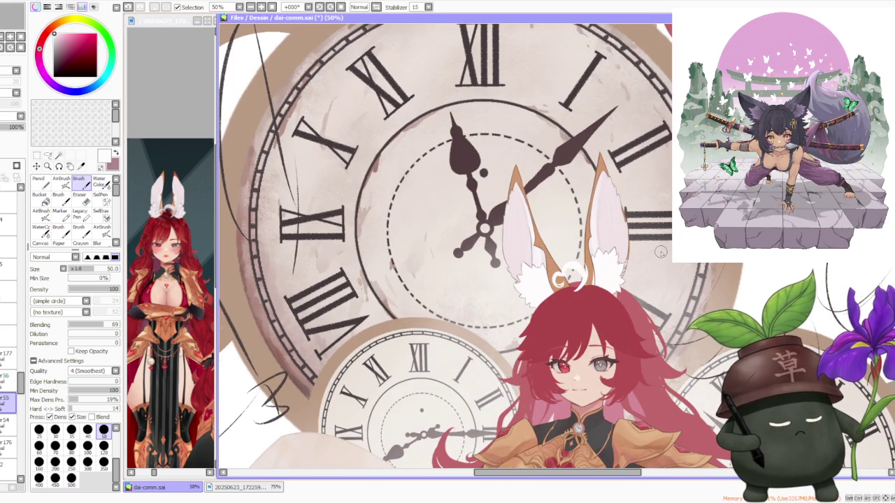
{"action": "scroll", "coordinate": [661, 253], "scroll_direction": "down", "scroll_amount": 2}
{"action": "scroll", "coordinate": [664, 231], "scroll_direction": "up", "scroll_amount": 4}
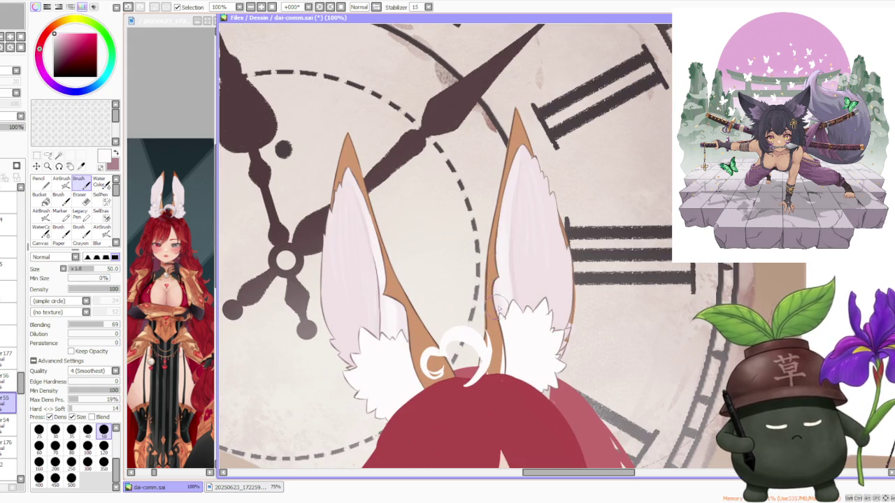
{"action": "scroll", "coordinate": [498, 302], "scroll_direction": "up", "scroll_amount": 2}
{"action": "left_click", "coordinate": [517, 313], "text": "alt"}
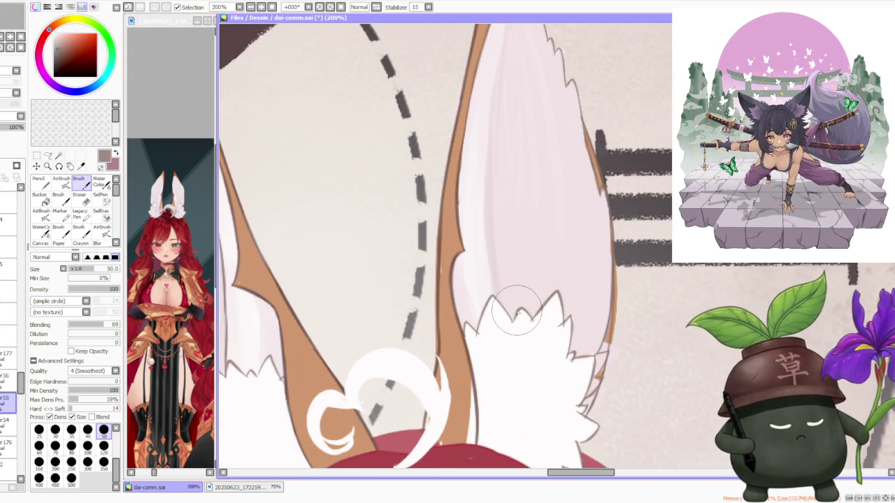
{"action": "left_click", "coordinate": [21, 356]}
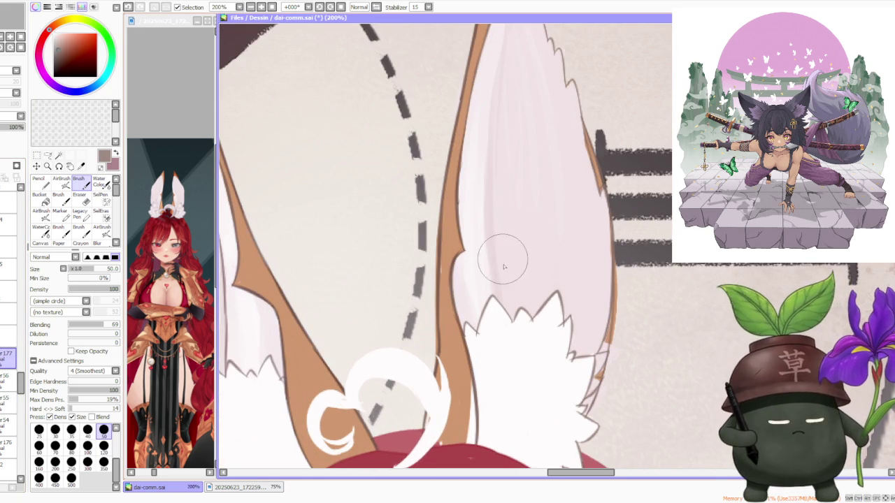
{"action": "left_click_drag", "start_coordinate": [499, 254], "coordinate": [475, 300]}
{"action": "mouse_move", "coordinate": [480, 200]}
{"action": "left_mouse_down"}
{"action": "mouse_move", "coordinate": [492, 286]}
{"action": "mouse_move", "coordinate": [480, 170]}
{"action": "left_mouse_up"}
{"action": "mouse_move", "coordinate": [490, 216]}
{"action": "left_mouse_down"}
{"action": "mouse_move", "coordinate": [496, 280]}
{"action": "mouse_move", "coordinate": [481, 140]}
{"action": "mouse_move", "coordinate": [493, 293]}
{"action": "left_mouse_up"}
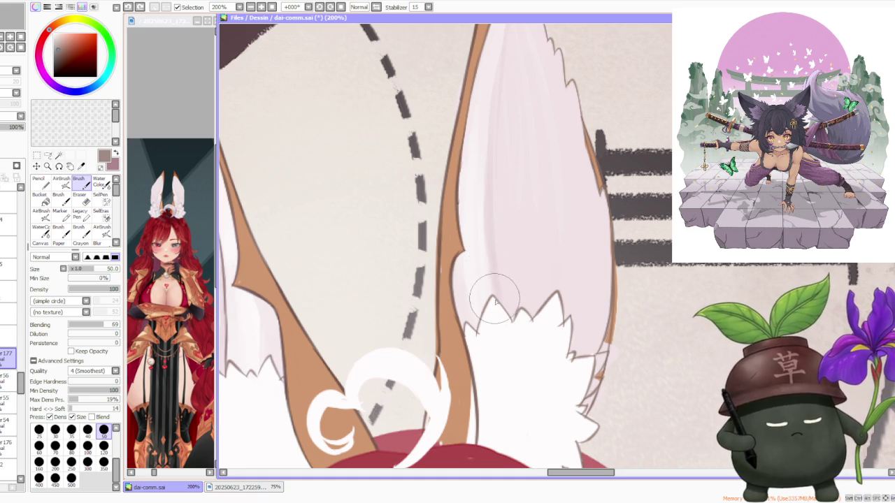
- Switch to the AirBrush at size 50, then return to the regular Brush
{"action": "scroll", "coordinate": [414, 94], "scroll_direction": "down", "scroll_amount": 1}
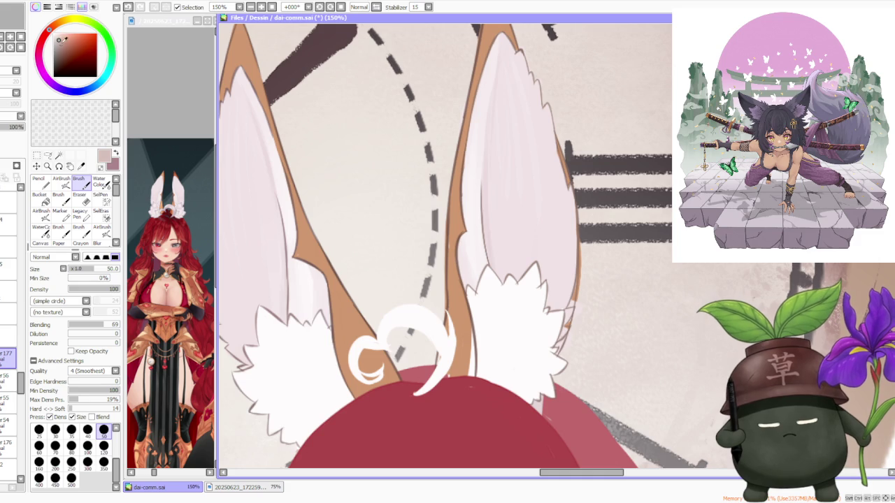
{"action": "left_click", "coordinate": [62, 181]}
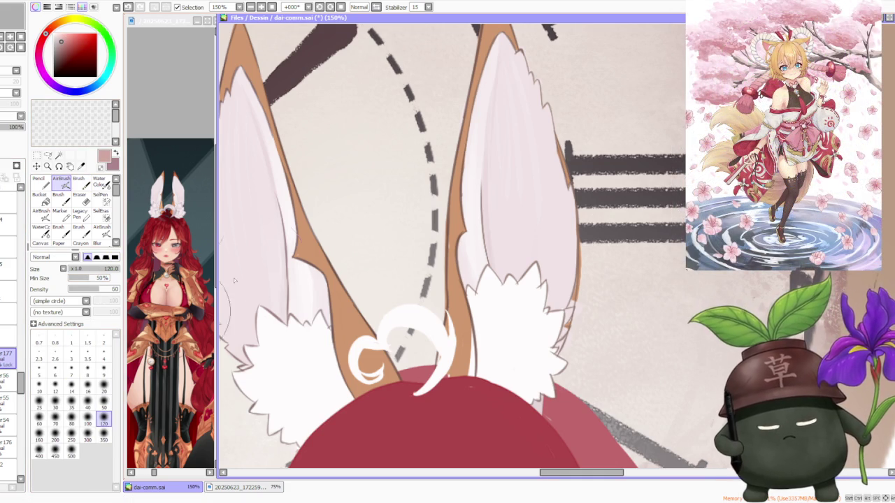
{"action": "left_click", "coordinate": [103, 402]}
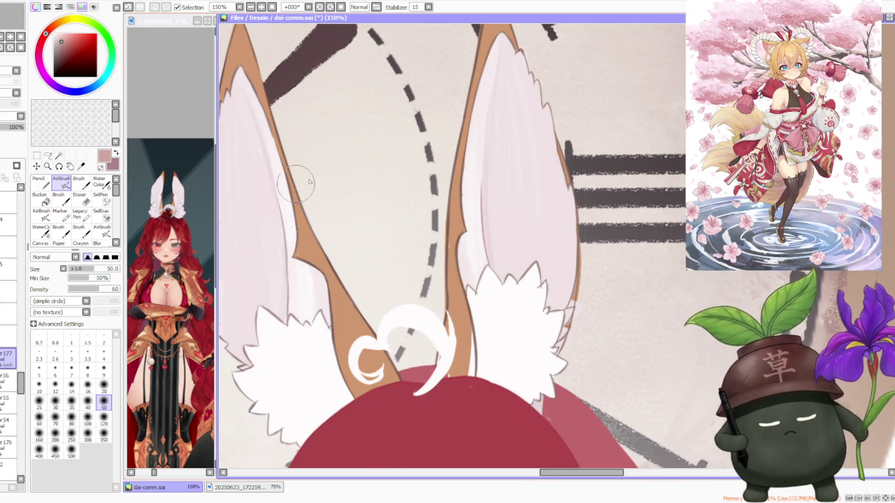
{"action": "scroll", "coordinate": [297, 188], "scroll_direction": "down", "scroll_amount": 3}
{"action": "scroll", "coordinate": [391, 175], "scroll_direction": "up", "scroll_amount": 1}
{"action": "scroll", "coordinate": [415, 164], "scroll_direction": "up", "scroll_amount": 2}
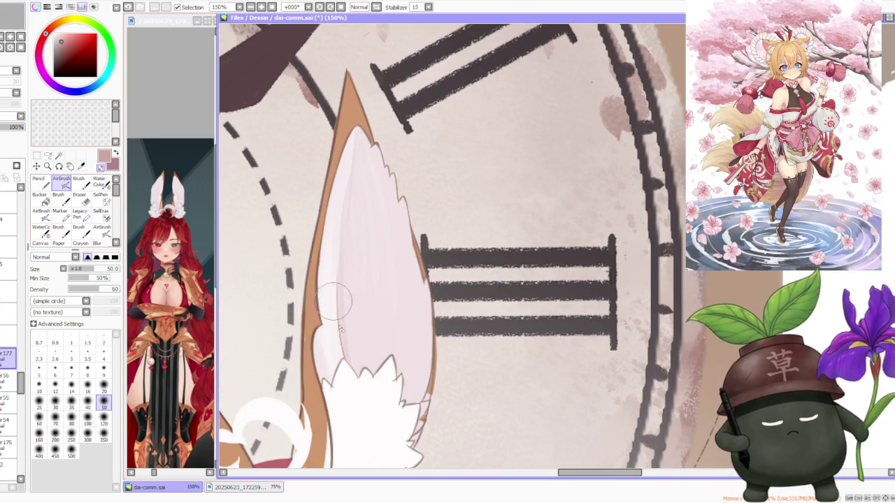
{"action": "scroll", "coordinate": [350, 231], "scroll_direction": "down", "scroll_amount": 2}
{"action": "scroll", "coordinate": [242, 287], "scroll_direction": "up", "scroll_amount": 1}
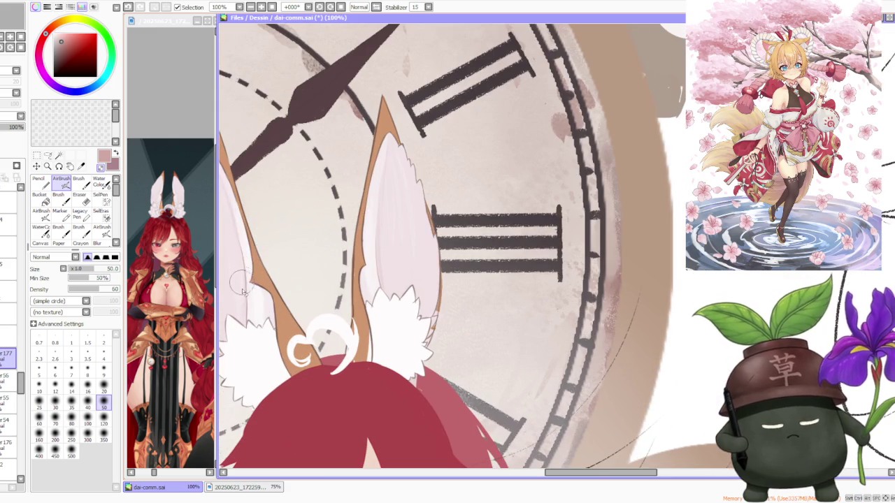
{"action": "scroll", "coordinate": [229, 207], "scroll_direction": "down", "scroll_amount": 3}
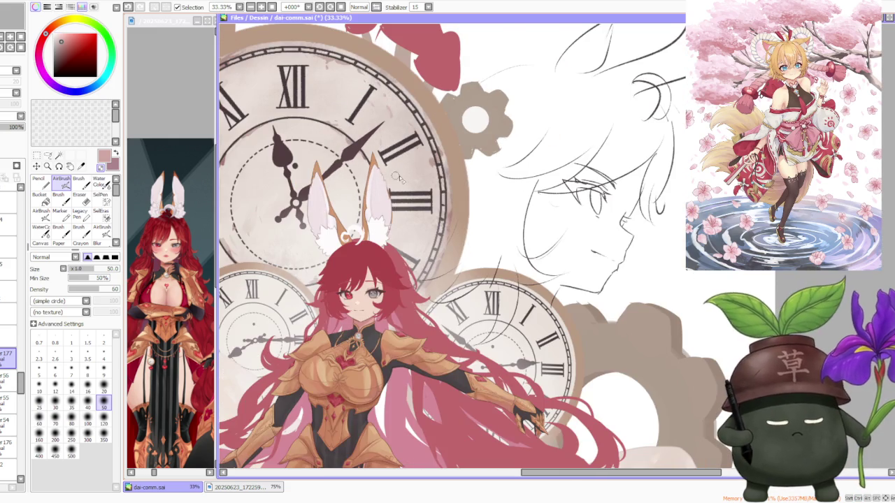
{"action": "scroll", "coordinate": [390, 163], "scroll_direction": "up", "scroll_amount": 3}
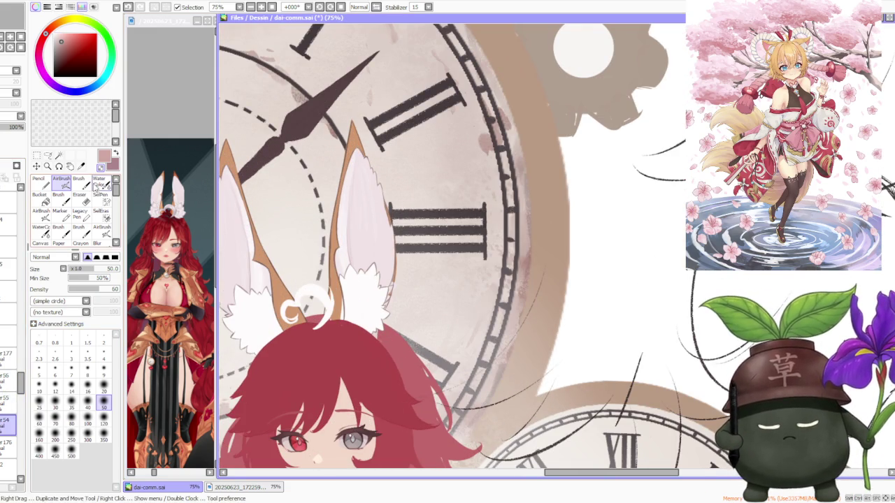
{"action": "left_click", "coordinate": [78, 184]}
{"action": "scroll", "coordinate": [402, 268], "scroll_direction": "up", "scroll_amount": 2}
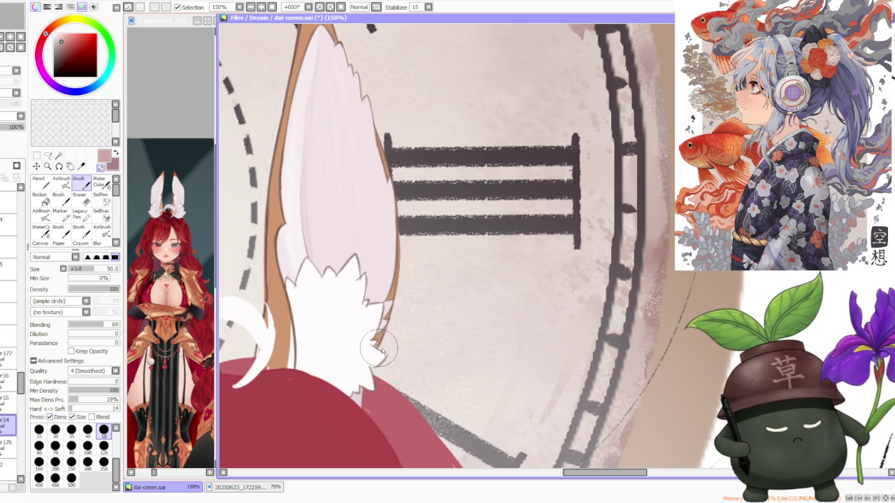
{"action": "mouse_move", "coordinate": [370, 385]}
{"action": "left_mouse_down"}
{"action": "mouse_move", "coordinate": [363, 406]}
{"action": "mouse_move", "coordinate": [352, 406]}
{"action": "left_mouse_up"}
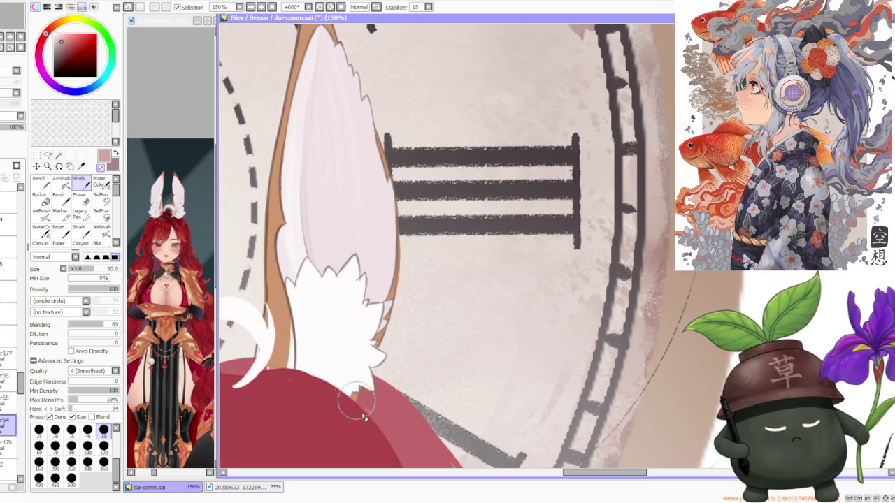
{"action": "scroll", "coordinate": [371, 298], "scroll_direction": "down", "scroll_amount": 2}
{"action": "scroll", "coordinate": [371, 298], "scroll_direction": "down", "scroll_amount": 1}
{"action": "scroll", "coordinate": [364, 265], "scroll_direction": "up", "scroll_amount": 1}
{"action": "scroll", "coordinate": [392, 308], "scroll_direction": "up", "scroll_amount": 1}
{"action": "scroll", "coordinate": [385, 293], "scroll_direction": "down", "scroll_amount": 1}
{"action": "scroll", "coordinate": [383, 297], "scroll_direction": "down", "scroll_amount": 1}
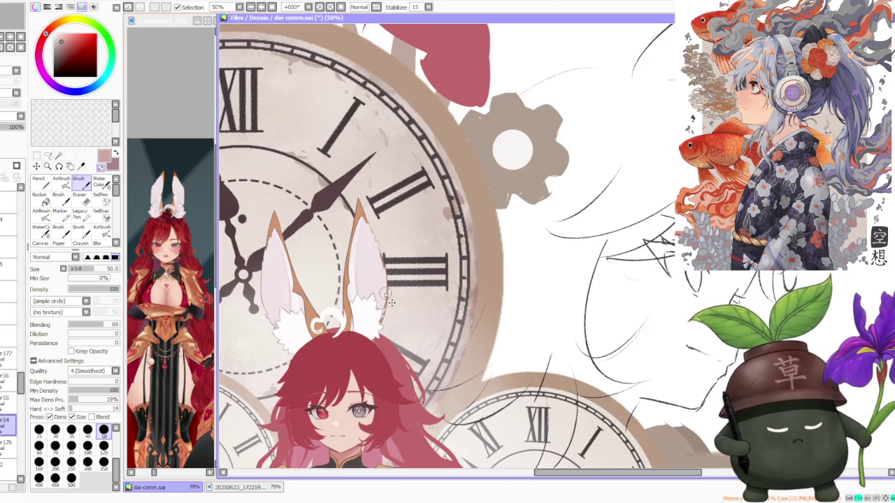
{"action": "scroll", "coordinate": [375, 308], "scroll_direction": "up", "scroll_amount": 3}
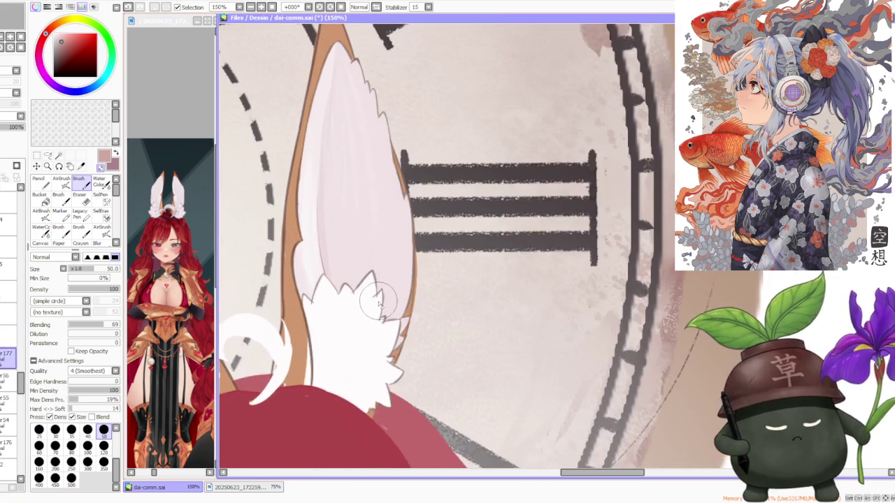
{"action": "scroll", "coordinate": [378, 302], "scroll_direction": "up", "scroll_amount": 1}
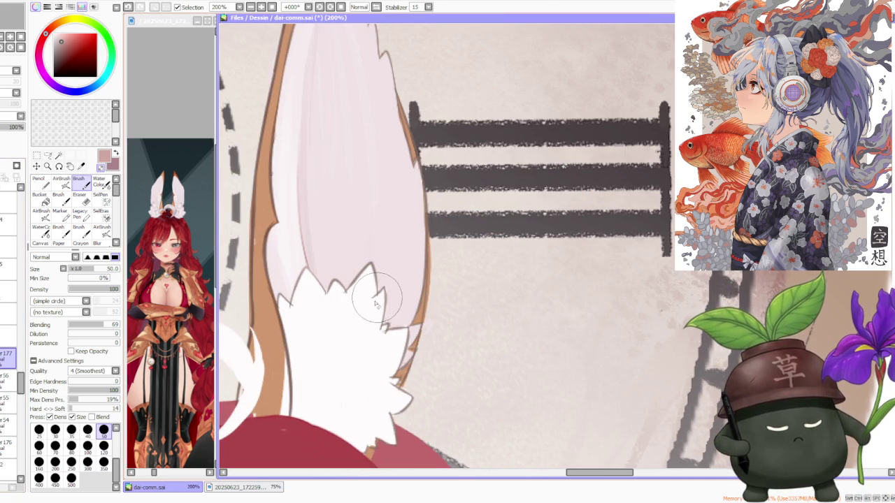
{"action": "mouse_move", "coordinate": [388, 337]}
{"action": "left_mouse_down"}
{"action": "mouse_move", "coordinate": [410, 314]}
{"action": "mouse_move", "coordinate": [430, 310]}
{"action": "mouse_move", "coordinate": [431, 320]}
{"action": "left_mouse_up"}
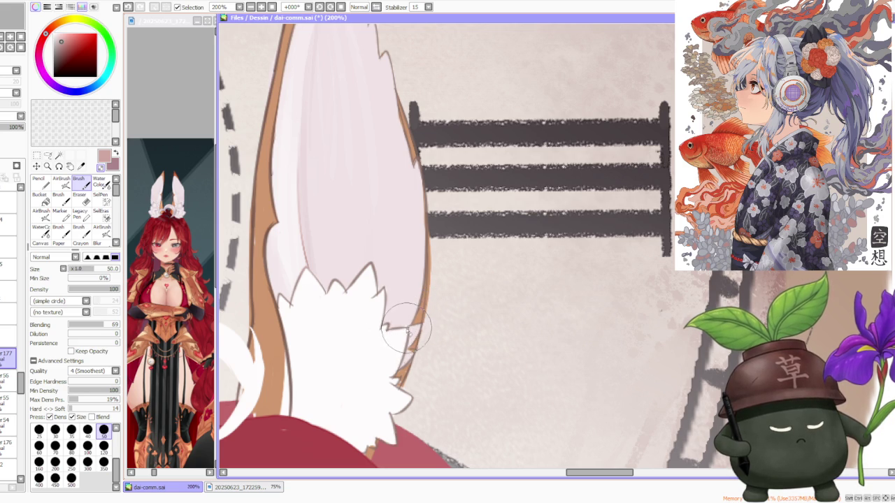
{"action": "scroll", "coordinate": [426, 360], "scroll_direction": "up", "scroll_amount": 1}
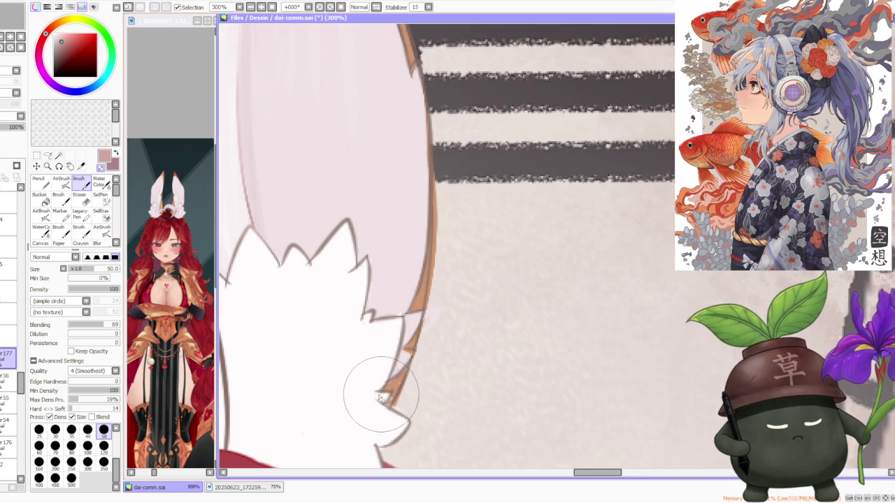
{"action": "scroll", "coordinate": [418, 335], "scroll_direction": "down", "scroll_amount": 2}
{"action": "scroll", "coordinate": [417, 335], "scroll_direction": "down", "scroll_amount": 1}
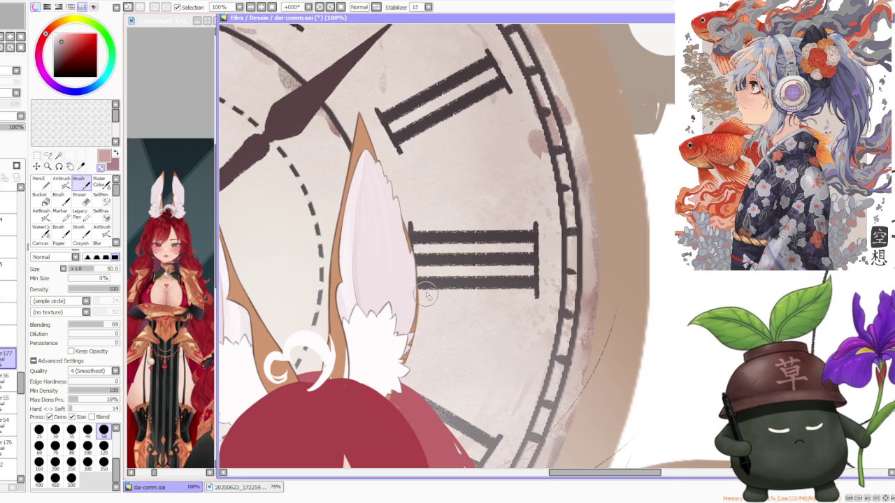
{"action": "scroll", "coordinate": [419, 348], "scroll_direction": "up", "scroll_amount": 1}
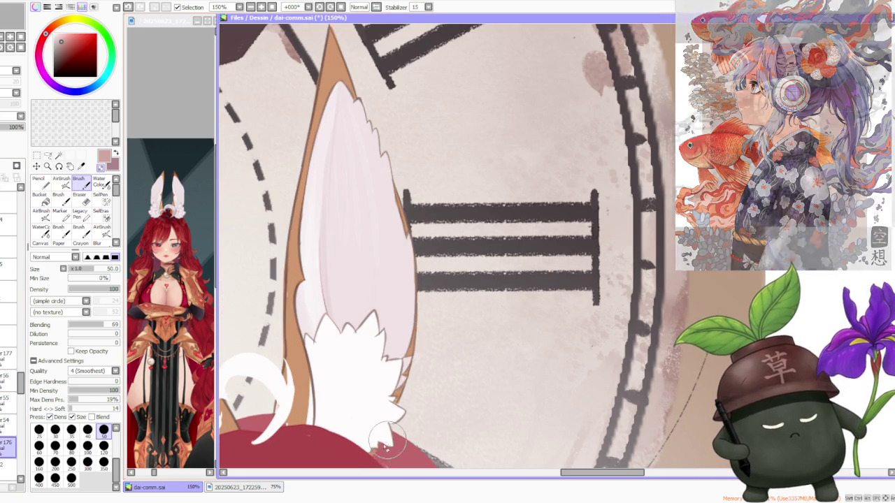
{"action": "scroll", "coordinate": [367, 453], "scroll_direction": "down", "scroll_amount": 1}
{"action": "scroll", "coordinate": [367, 419], "scroll_direction": "down", "scroll_amount": 1}
{"action": "scroll", "coordinate": [370, 392], "scroll_direction": "up", "scroll_amount": 1}
{"action": "scroll", "coordinate": [385, 394], "scroll_direction": "up", "scroll_amount": 1}
{"action": "scroll", "coordinate": [420, 315], "scroll_direction": "up", "scroll_amount": 1}
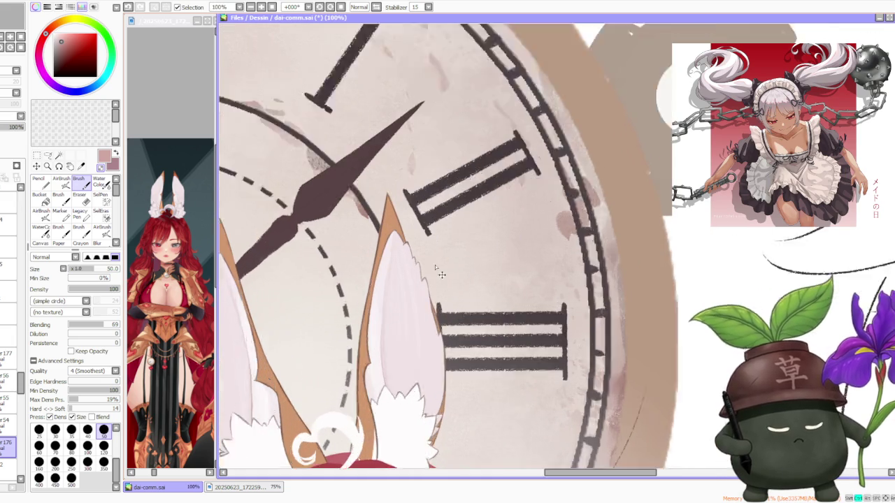
{"action": "scroll", "coordinate": [412, 252], "scroll_direction": "up", "scroll_amount": 1}
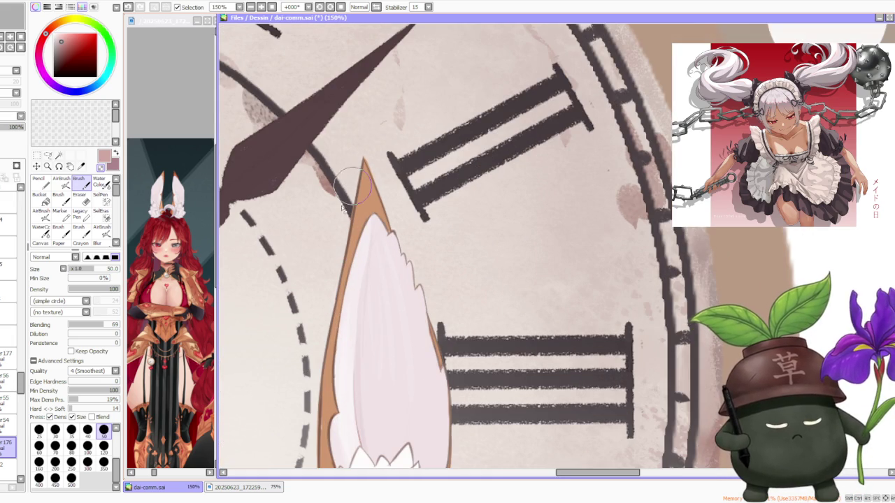
{"action": "scroll", "coordinate": [360, 157], "scroll_direction": "up", "scroll_amount": 1}
{"action": "scroll", "coordinate": [384, 314], "scroll_direction": "up", "scroll_amount": 1}
{"action": "scroll", "coordinate": [392, 343], "scroll_direction": "down", "scroll_amount": 2}
{"action": "scroll", "coordinate": [353, 419], "scroll_direction": "up", "scroll_amount": 2}
{"action": "scroll", "coordinate": [383, 399], "scroll_direction": "up", "scroll_amount": 1}
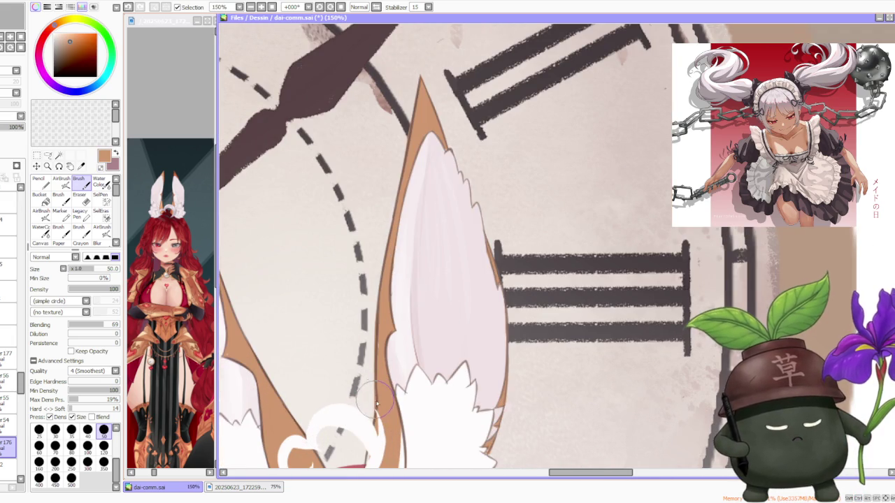
- Move between layer 177 and the layers around it, then undo the last ear stroke
{"action": "left_click", "coordinate": [8, 358]}
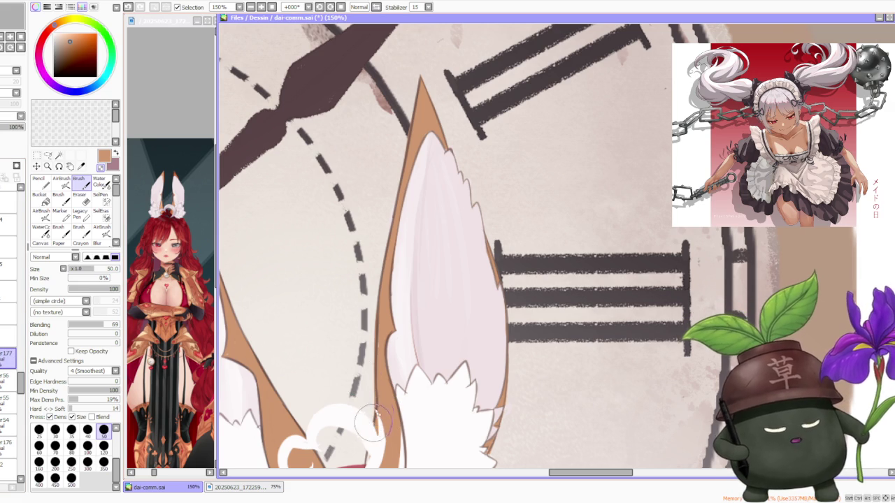
{"action": "left_click", "coordinate": [8, 378]}
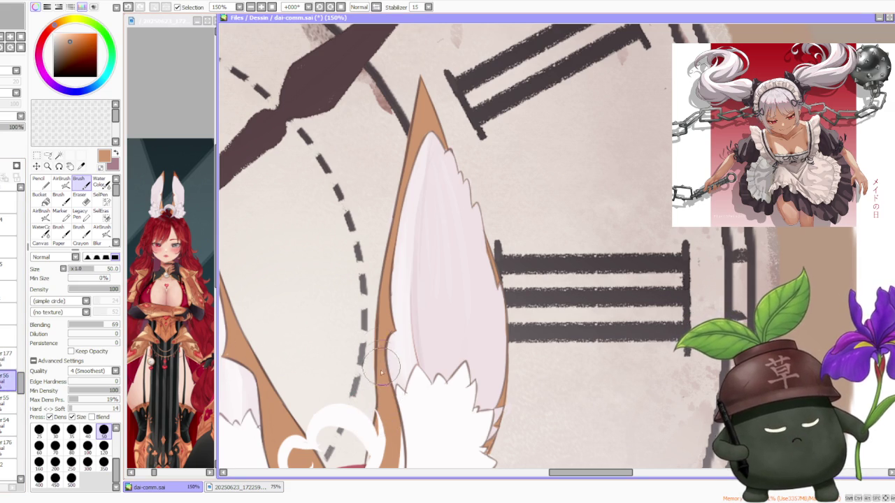
{"action": "scroll", "coordinate": [381, 328], "scroll_direction": "down", "scroll_amount": 1}
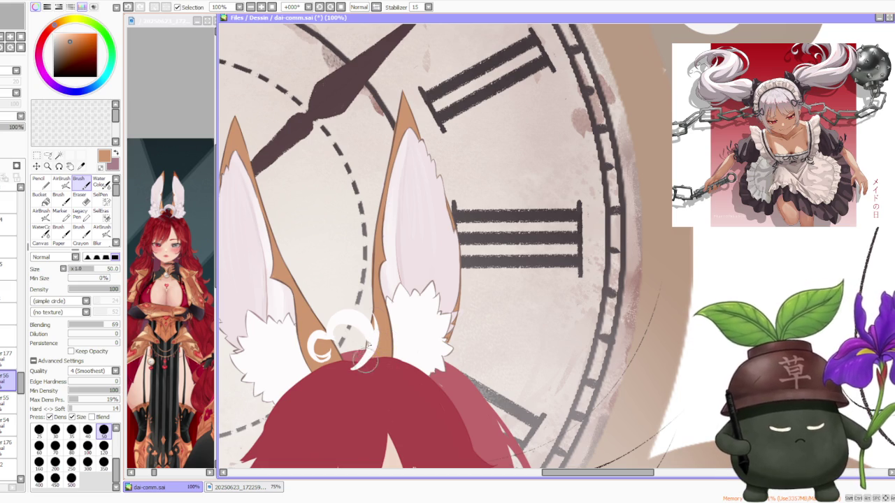
{"action": "scroll", "coordinate": [378, 307], "scroll_direction": "down", "scroll_amount": 2}
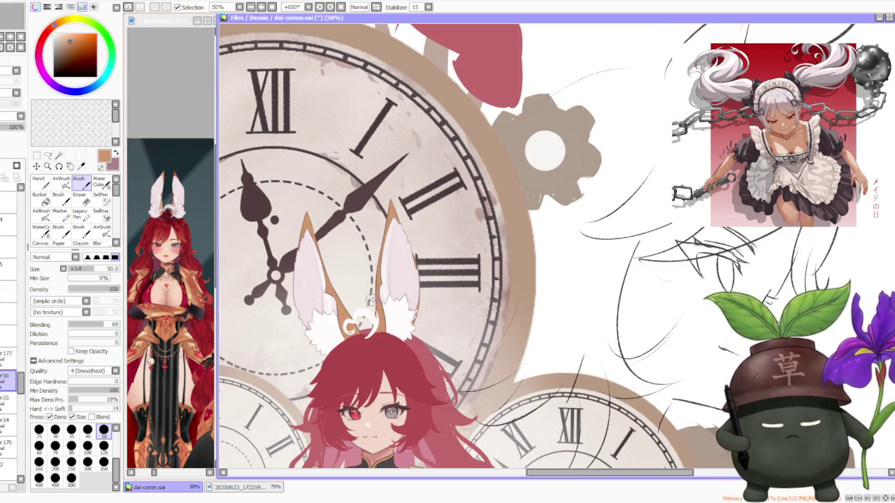
{"action": "scroll", "coordinate": [371, 302], "scroll_direction": "up", "scroll_amount": 2}
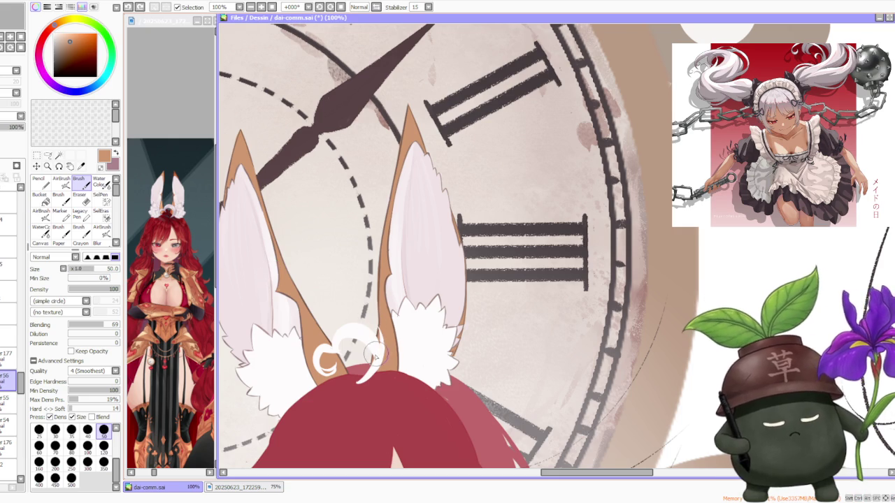
{"action": "left_click", "coordinate": [378, 342], "text": "ctrl"}
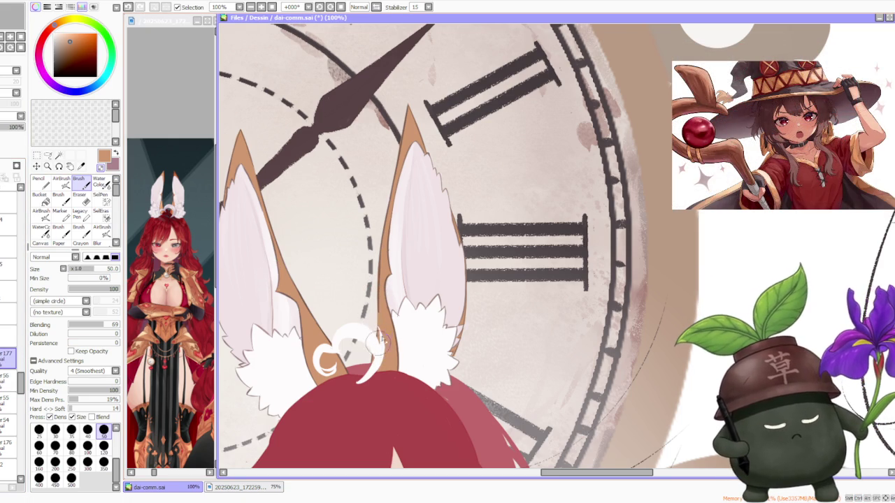
{"action": "scroll", "coordinate": [381, 294], "scroll_direction": "up", "scroll_amount": 2}
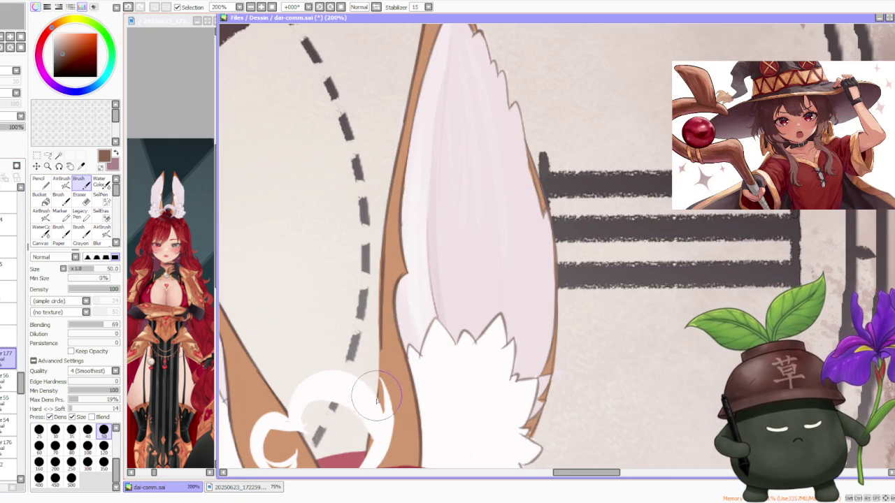
{"action": "key", "text": "ctrl+z"}
- Make layer 56 active and sample the tan ear-outline colour
{"action": "scroll", "coordinate": [392, 302], "scroll_direction": "down", "scroll_amount": 4}
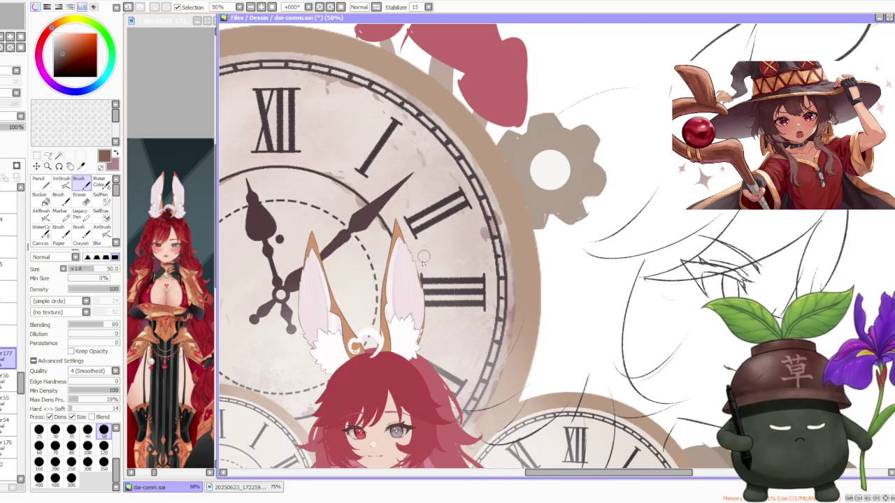
{"action": "scroll", "coordinate": [423, 256], "scroll_direction": "down", "scroll_amount": 1}
{"action": "scroll", "coordinate": [428, 273], "scroll_direction": "down", "scroll_amount": 1}
{"action": "scroll", "coordinate": [427, 297], "scroll_direction": "up", "scroll_amount": 3}
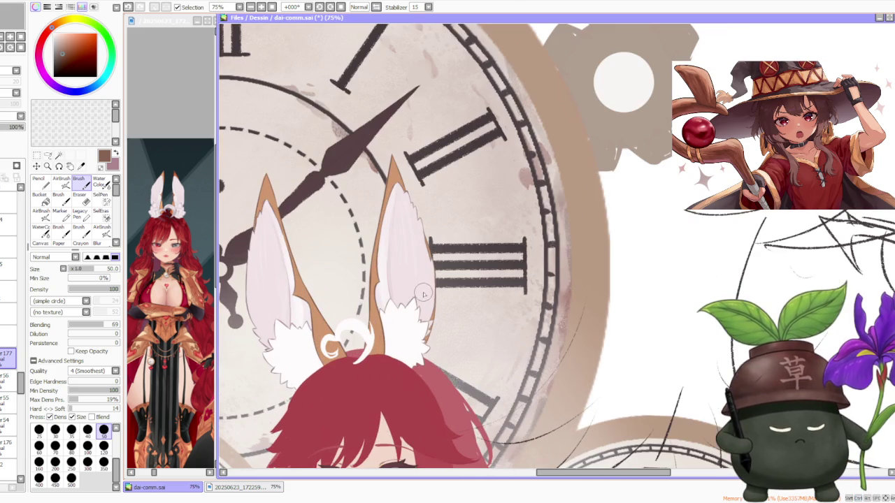
{"action": "scroll", "coordinate": [415, 280], "scroll_direction": "down", "scroll_amount": 2}
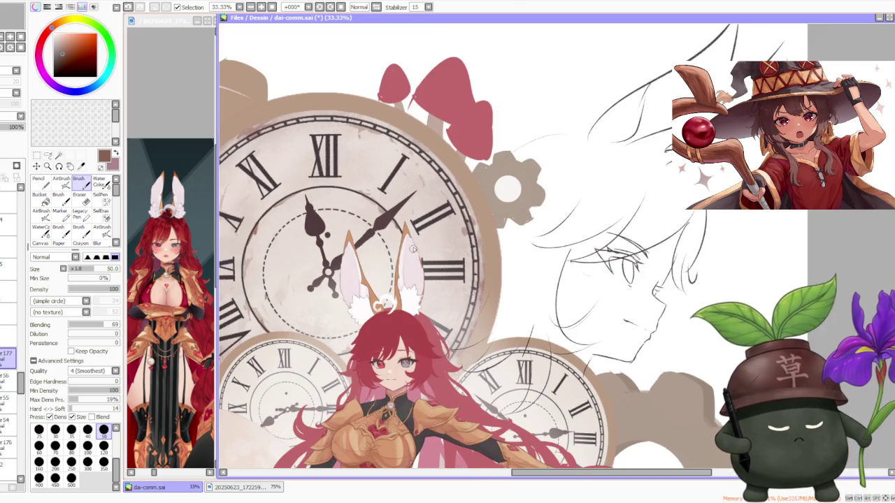
{"action": "scroll", "coordinate": [413, 243], "scroll_direction": "up", "scroll_amount": 1}
{"action": "scroll", "coordinate": [419, 251], "scroll_direction": "up", "scroll_amount": 1}
{"action": "scroll", "coordinate": [416, 266], "scroll_direction": "up", "scroll_amount": 1}
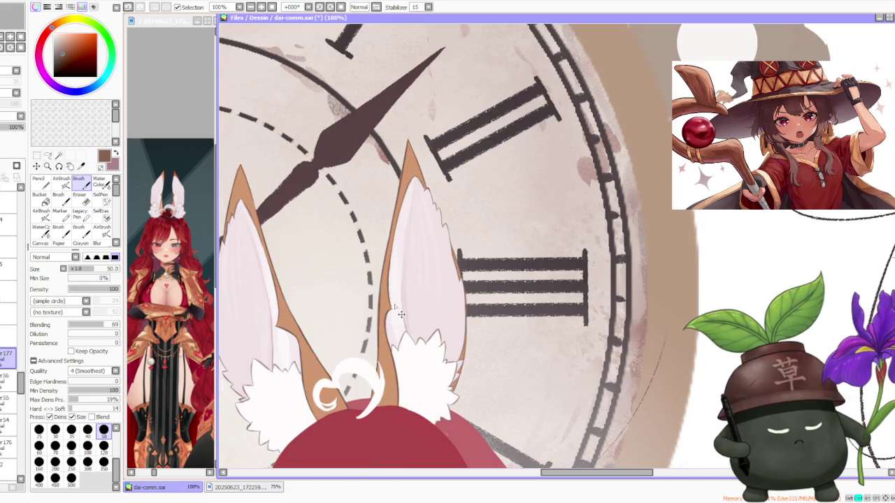
{"action": "scroll", "coordinate": [395, 283], "scroll_direction": "up", "scroll_amount": 1}
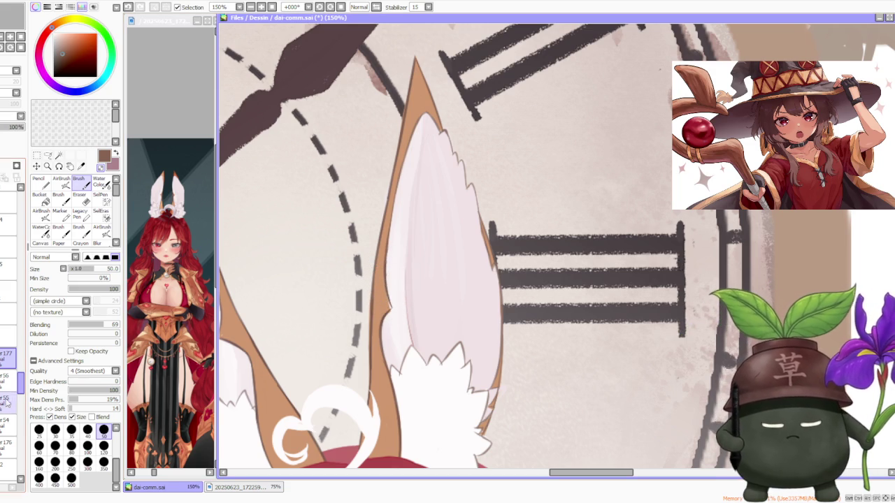
{"action": "left_click", "coordinate": [8, 379]}
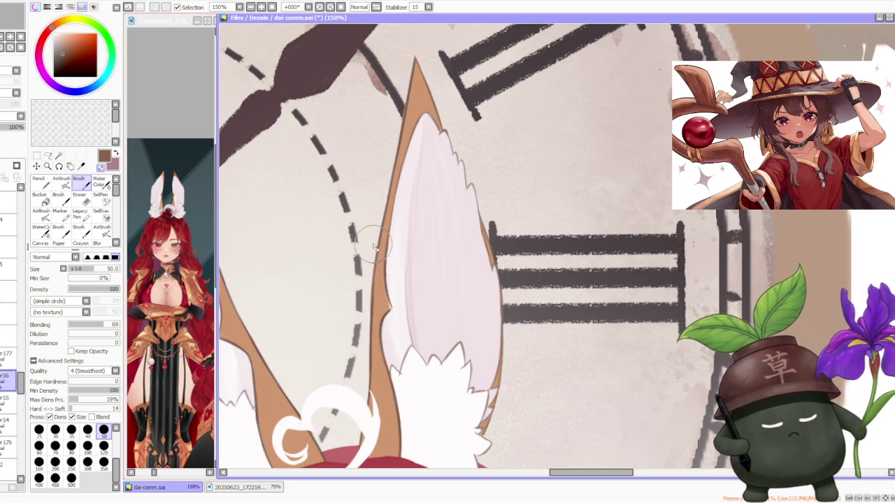
{"action": "left_click", "coordinate": [383, 302], "text": "alt"}
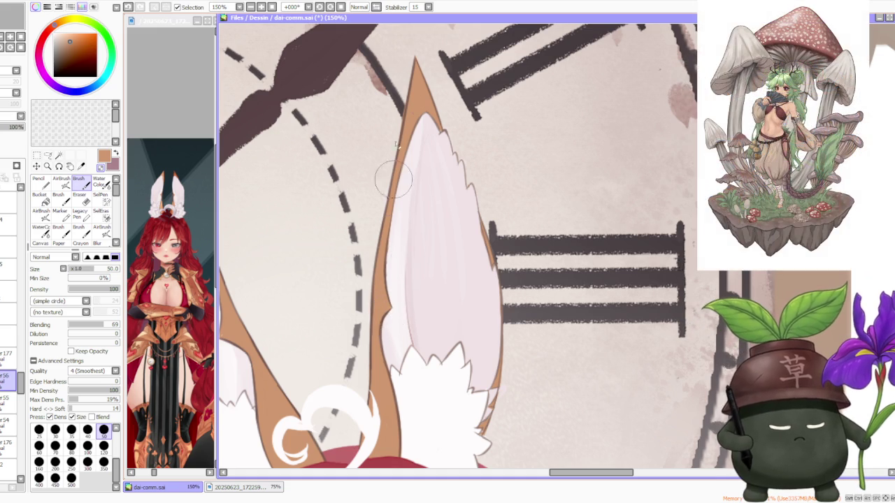
- Switch to layer 176, then back to layer 177, and sample the inner ear's light pink
{"action": "scroll", "coordinate": [442, 164], "scroll_direction": "down", "scroll_amount": 1}
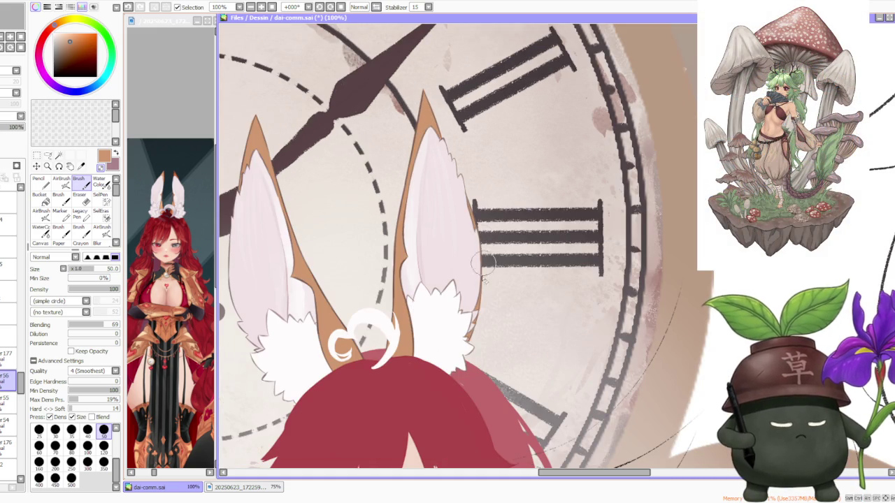
{"action": "scroll", "coordinate": [467, 362], "scroll_direction": "up", "scroll_amount": 2}
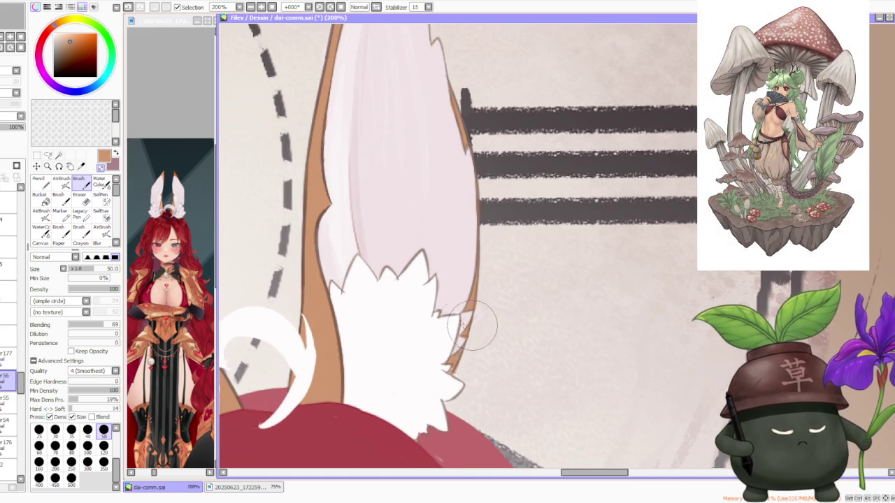
{"action": "left_click", "coordinate": [8, 445]}
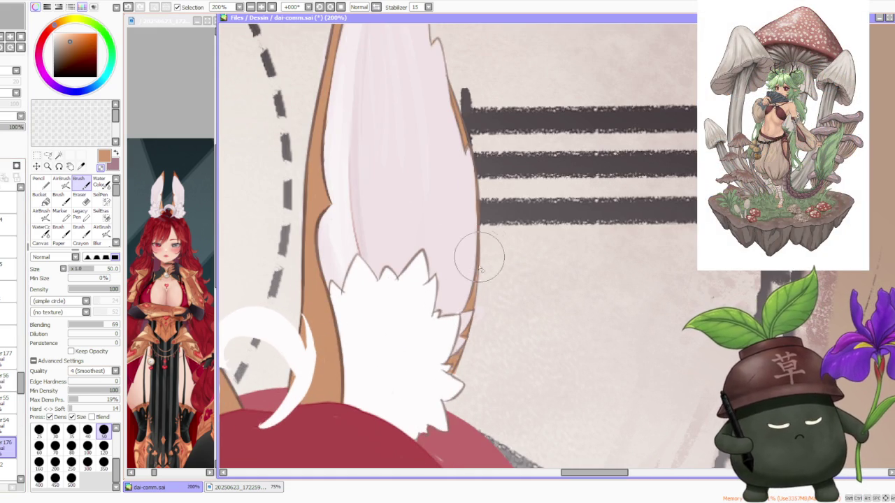
{"action": "scroll", "coordinate": [482, 241], "scroll_direction": "down", "scroll_amount": 1}
{"action": "scroll", "coordinate": [489, 238], "scroll_direction": "down", "scroll_amount": 1}
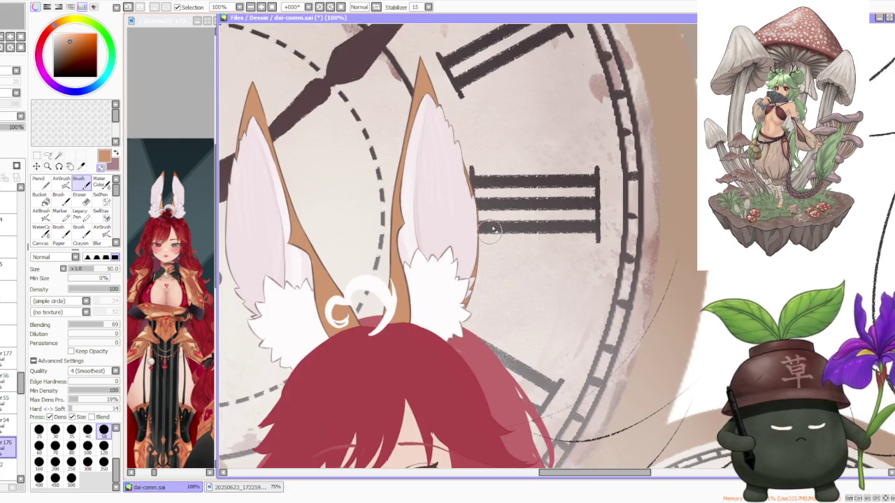
{"action": "scroll", "coordinate": [493, 222], "scroll_direction": "down", "scroll_amount": 1}
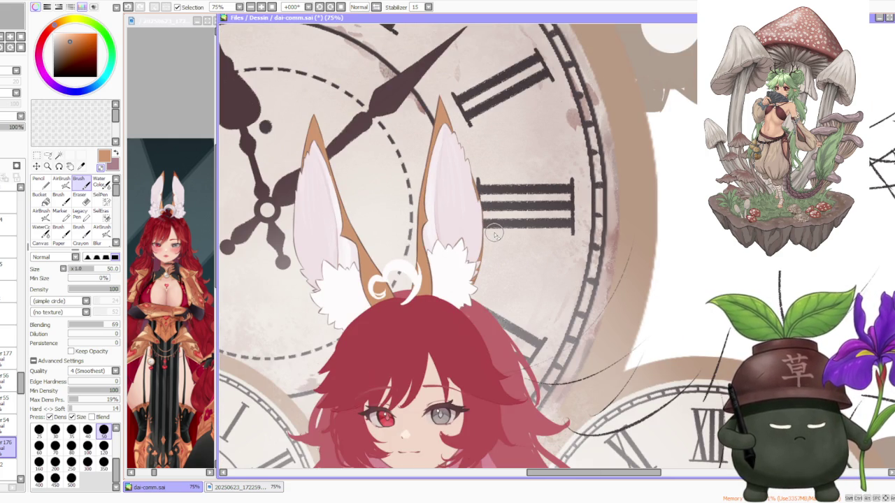
{"action": "scroll", "coordinate": [492, 240], "scroll_direction": "up", "scroll_amount": 1}
{"action": "scroll", "coordinate": [458, 246], "scroll_direction": "up", "scroll_amount": 1}
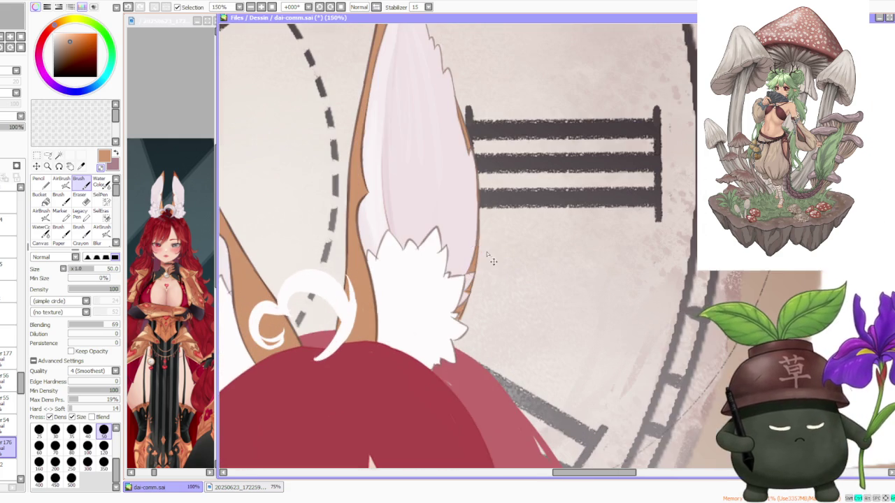
{"action": "left_click", "coordinate": [9, 355]}
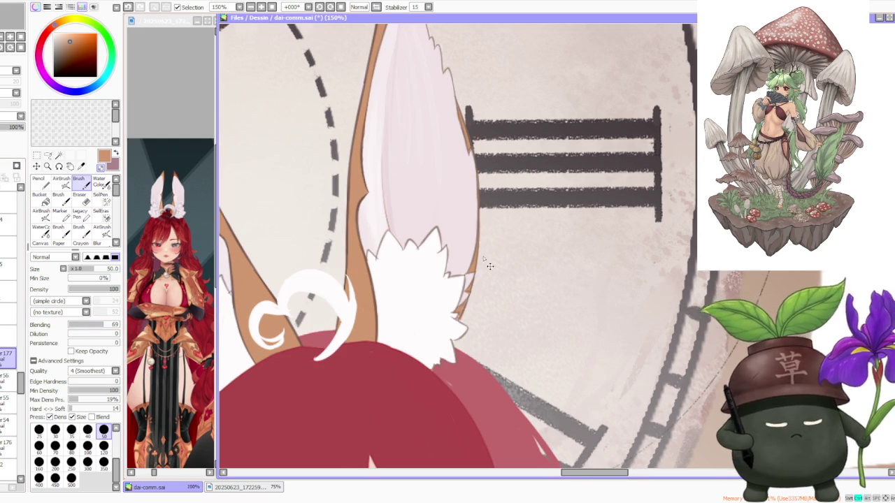
{"action": "scroll", "coordinate": [484, 256], "scroll_direction": "up", "scroll_amount": 1}
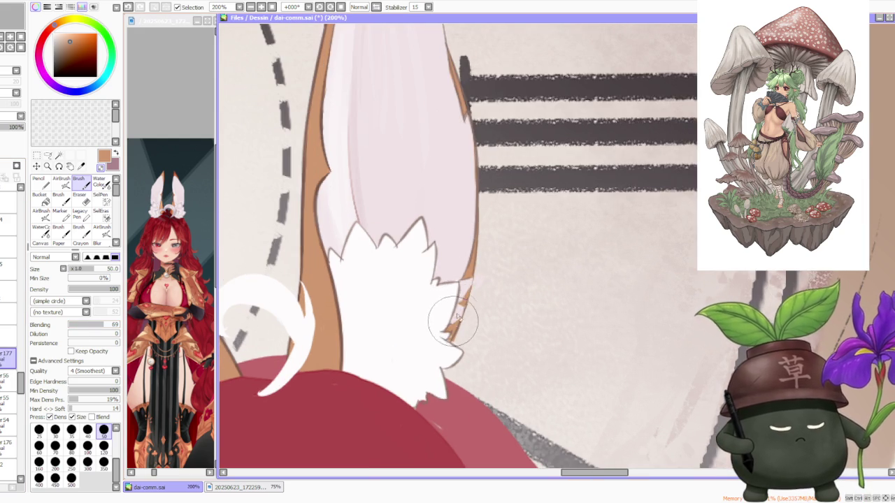
{"action": "left_click", "coordinate": [463, 245], "text": "alt"}
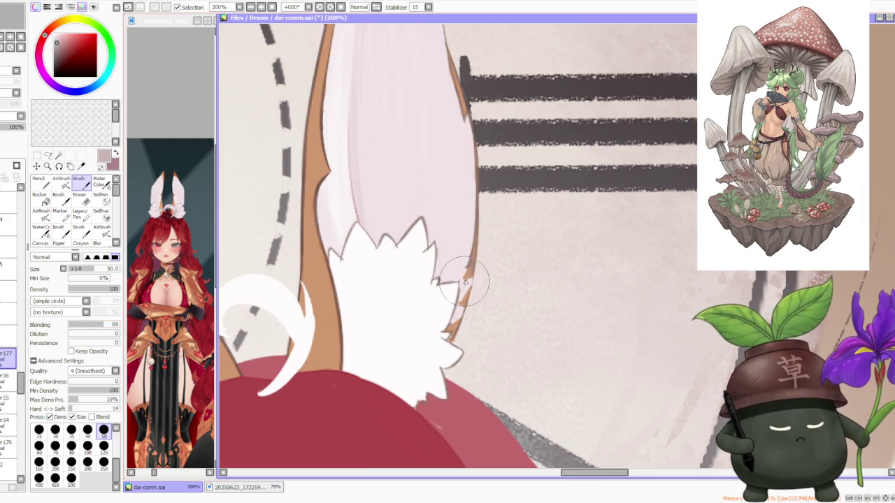
- Sample dark brown and touch up the white fur edge beside the ear, undoing the last stroke
{"action": "left_click", "coordinate": [338, 291], "text": "alt"}
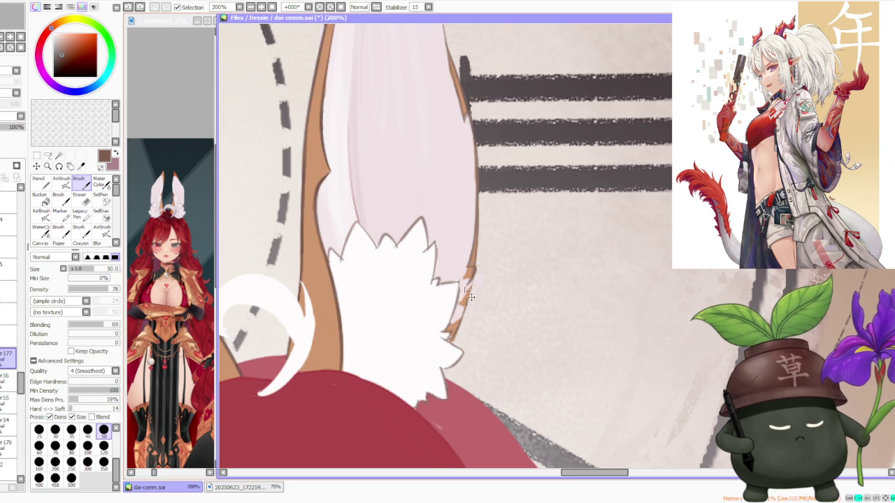
{"action": "left_click_drag", "start_coordinate": [453, 313], "coordinate": [464, 314]}
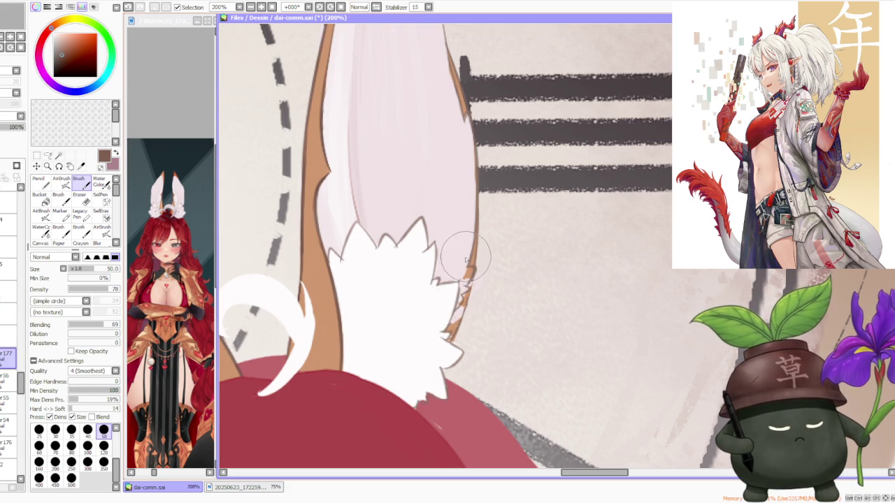
{"action": "mouse_move", "coordinate": [510, 230]}
{"action": "left_mouse_down"}
{"action": "mouse_move", "coordinate": [474, 296]}
{"action": "mouse_move", "coordinate": [473, 274]}
{"action": "left_mouse_up"}
{"action": "key", "text": "ctrl+z"}
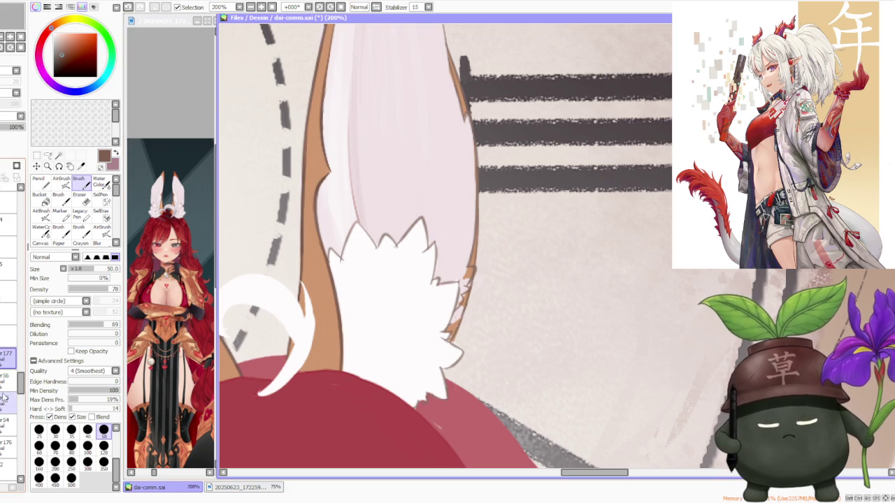
- On a lower layer, paint light pink sampled from the ear over the orange outline
{"action": "left_click", "coordinate": [8, 425]}
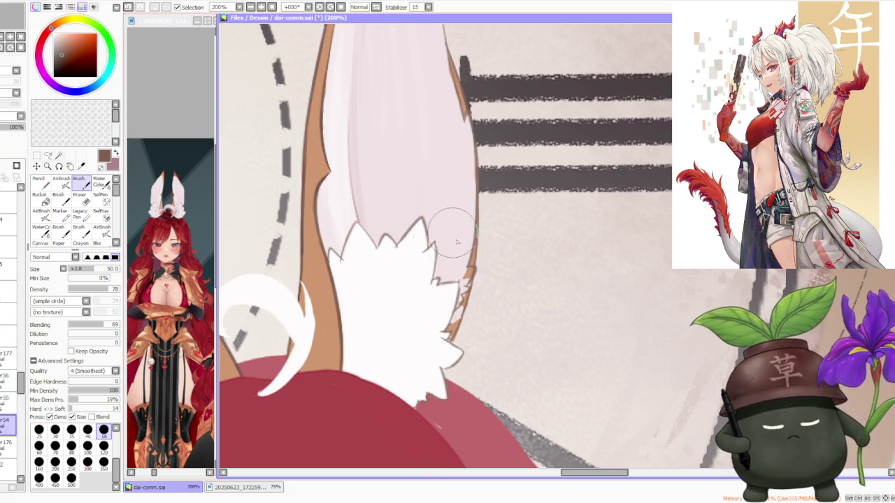
{"action": "left_click", "coordinate": [448, 238], "text": "alt"}
{"action": "scroll", "coordinate": [448, 251], "scroll_direction": "up", "scroll_amount": 1}
{"action": "scroll", "coordinate": [458, 293], "scroll_direction": "up", "scroll_amount": 1}
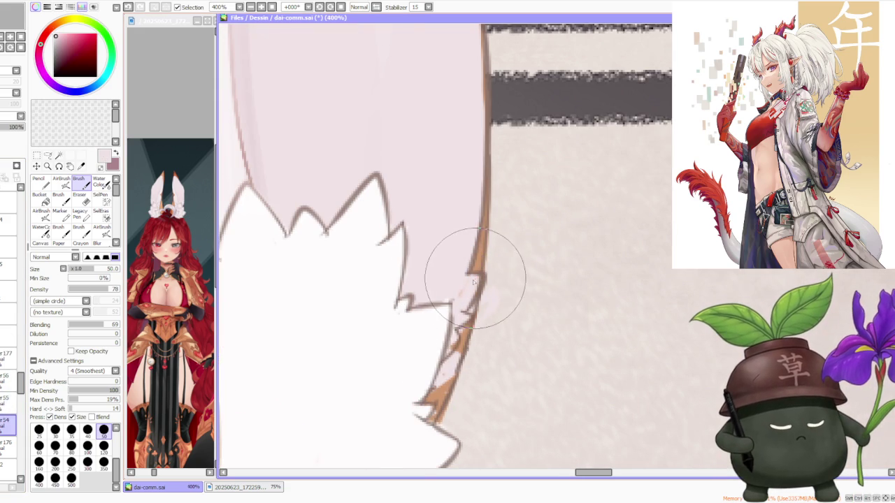
{"action": "mouse_move", "coordinate": [470, 273]}
{"action": "left_mouse_down"}
{"action": "mouse_move", "coordinate": [451, 301]}
{"action": "mouse_move", "coordinate": [464, 300]}
{"action": "mouse_move", "coordinate": [444, 340]}
{"action": "mouse_move", "coordinate": [453, 355]}
{"action": "left_mouse_up"}
{"action": "scroll", "coordinate": [490, 335], "scroll_direction": "down", "scroll_amount": 2}
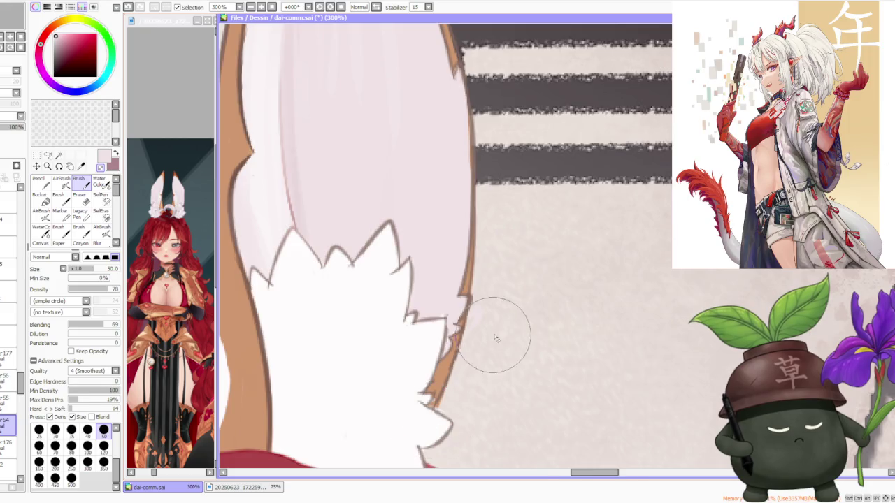
{"action": "scroll", "coordinate": [482, 301], "scroll_direction": "down", "scroll_amount": 1}
- Pick white as the paint colour from the colour swatch
{"action": "left_click", "coordinate": [432, 370], "text": "alt"}
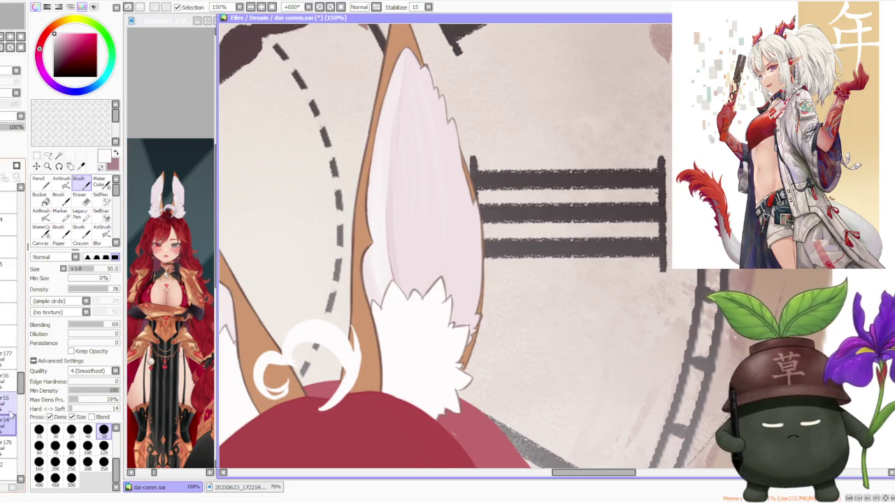
{"action": "scroll", "coordinate": [446, 380], "scroll_direction": "up", "scroll_amount": 2}
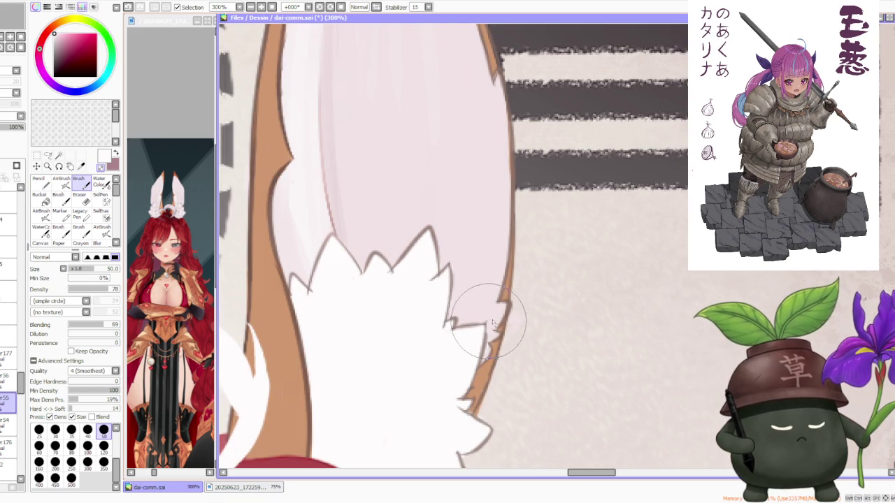
{"action": "scroll", "coordinate": [476, 326], "scroll_direction": "down", "scroll_amount": 3}
{"action": "scroll", "coordinate": [510, 275], "scroll_direction": "down", "scroll_amount": 1}
{"action": "scroll", "coordinate": [502, 264], "scroll_direction": "down", "scroll_amount": 1}
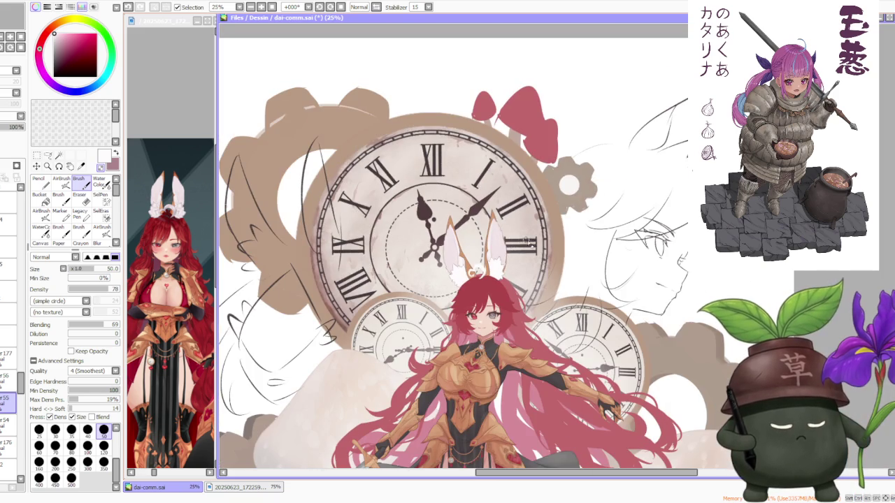
{"action": "scroll", "coordinate": [524, 248], "scroll_direction": "up", "scroll_amount": 2}
{"action": "scroll", "coordinate": [516, 238], "scroll_direction": "down", "scroll_amount": 1}
{"action": "scroll", "coordinate": [507, 228], "scroll_direction": "down", "scroll_amount": 1}
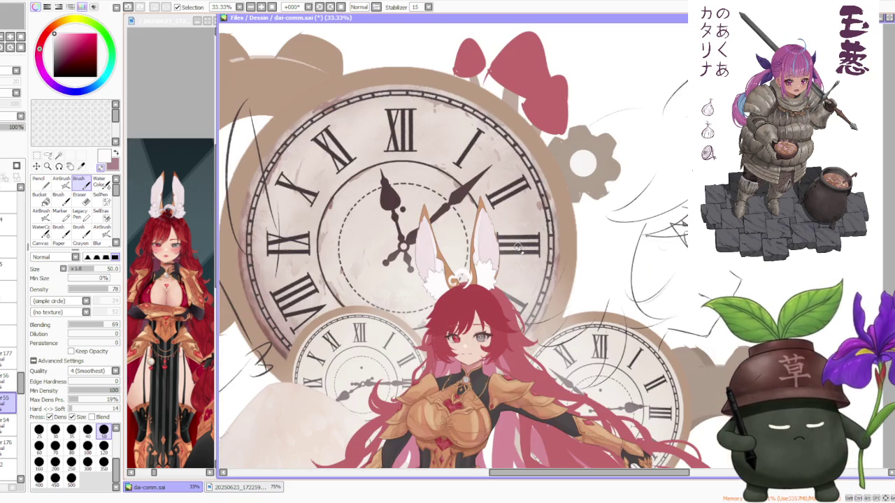
{"action": "scroll", "coordinate": [508, 228], "scroll_direction": "down", "scroll_amount": 2}
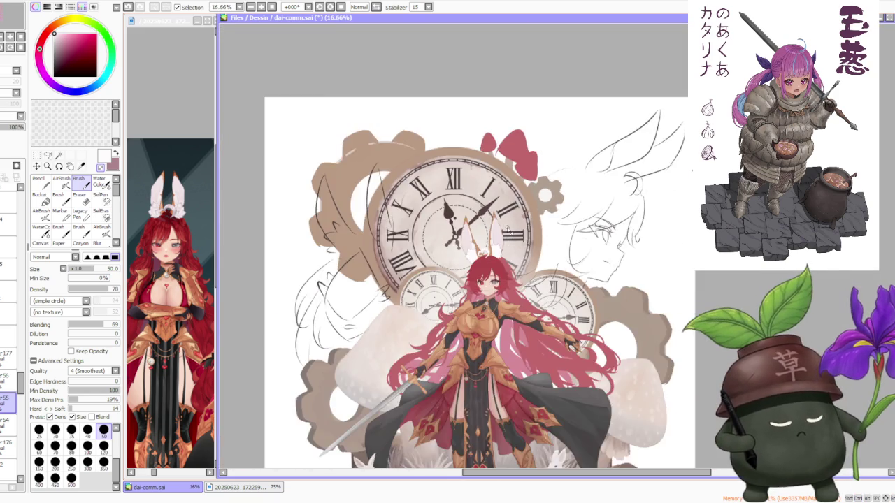
{"action": "scroll", "coordinate": [508, 229], "scroll_direction": "down", "scroll_amount": 1}
{"action": "scroll", "coordinate": [567, 248], "scroll_direction": "up", "scroll_amount": 3}
{"action": "scroll", "coordinate": [412, 287], "scroll_direction": "up", "scroll_amount": 2}
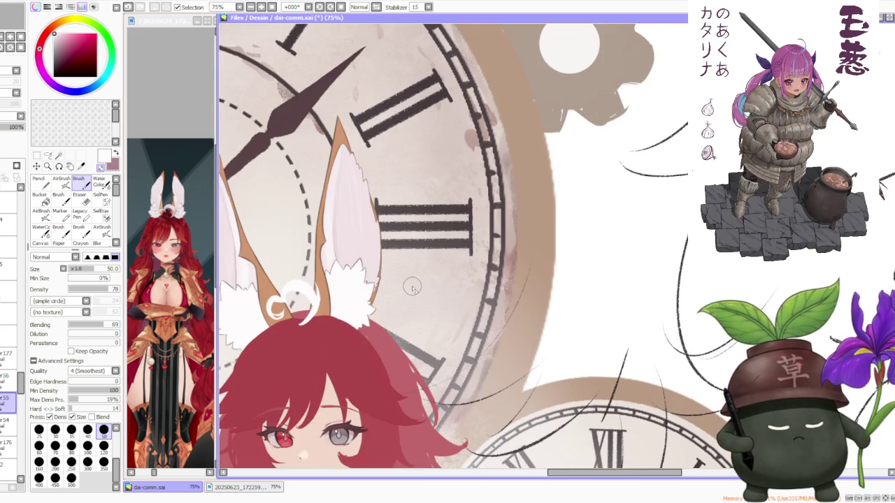
{"action": "scroll", "coordinate": [465, 254], "scroll_direction": "down", "scroll_amount": 1}
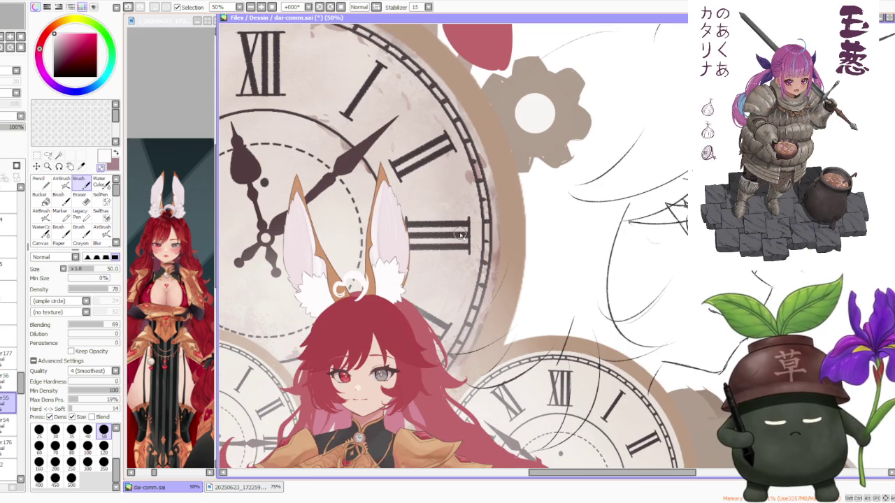
{"action": "scroll", "coordinate": [414, 224], "scroll_direction": "down", "scroll_amount": 2}
{"action": "scroll", "coordinate": [414, 224], "scroll_direction": "down", "scroll_amount": 1}
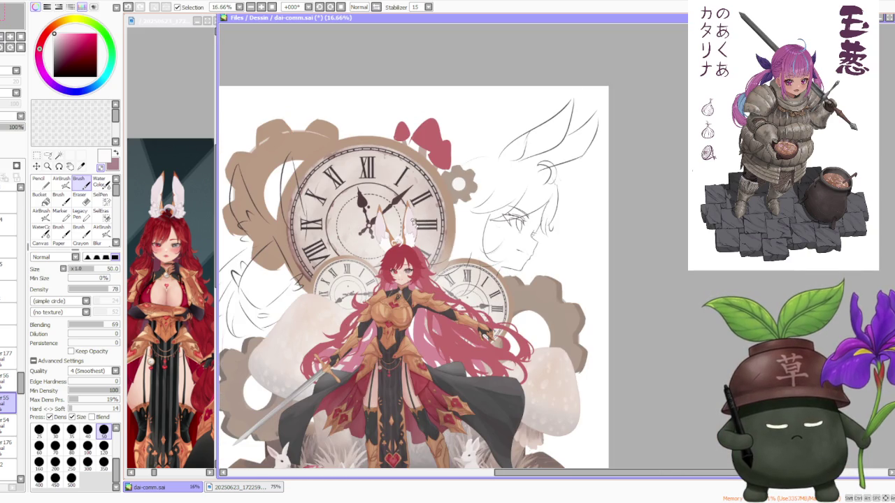
{"action": "scroll", "coordinate": [412, 222], "scroll_direction": "up", "scroll_amount": 3}
{"action": "scroll", "coordinate": [413, 223], "scroll_direction": "up", "scroll_amount": 2}
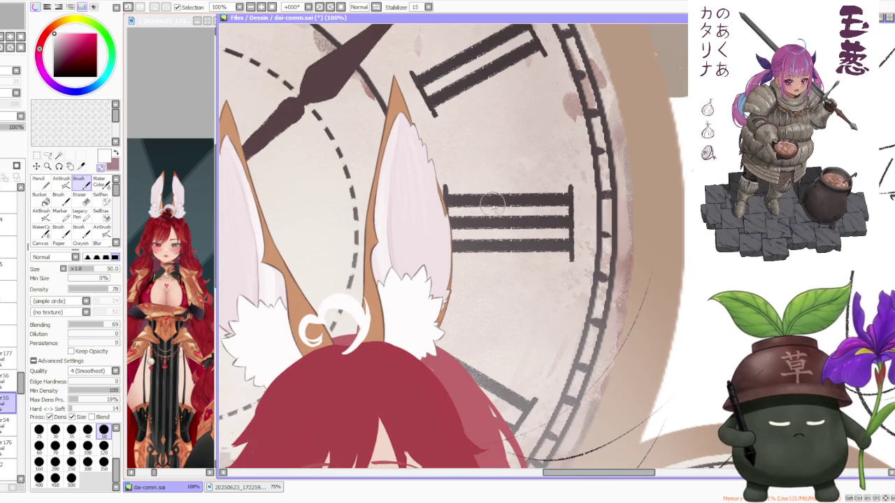
{"action": "scroll", "coordinate": [462, 243], "scroll_direction": "down", "scroll_amount": 1}
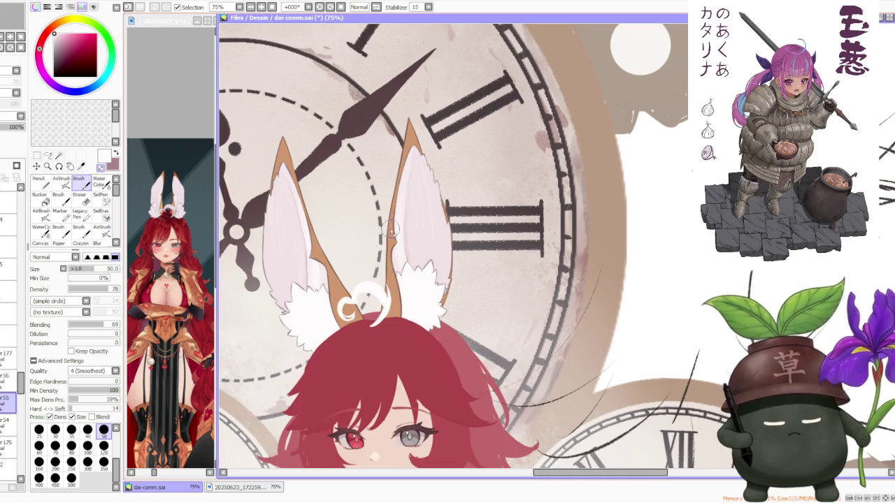
{"action": "scroll", "coordinate": [406, 195], "scroll_direction": "up", "scroll_amount": 1}
{"action": "scroll", "coordinate": [402, 210], "scroll_direction": "up", "scroll_amount": 1}
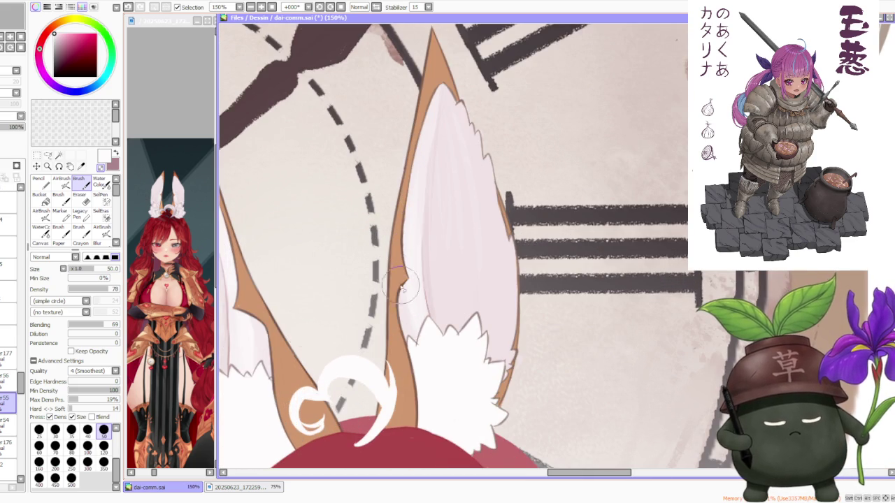
{"action": "scroll", "coordinate": [385, 266], "scroll_direction": "down", "scroll_amount": 2}
{"action": "scroll", "coordinate": [385, 267], "scroll_direction": "down", "scroll_amount": 1}
{"action": "scroll", "coordinate": [392, 262], "scroll_direction": "down", "scroll_amount": 2}
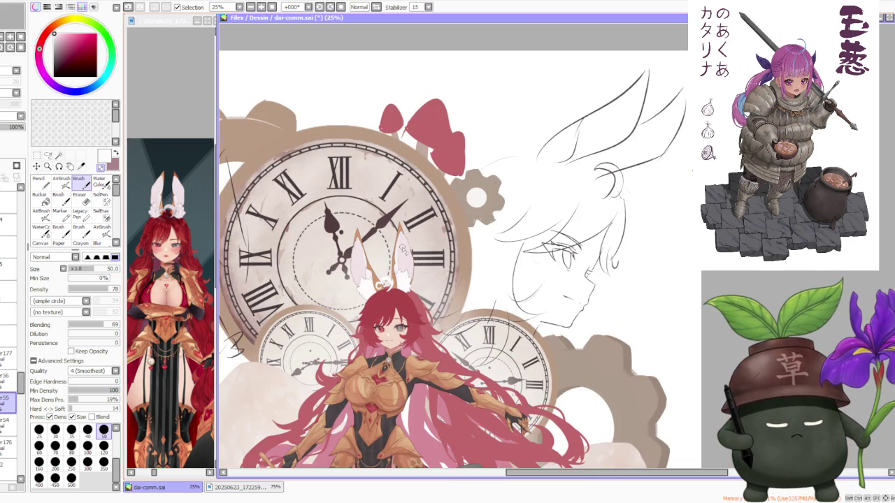
{"action": "scroll", "coordinate": [406, 246], "scroll_direction": "down", "scroll_amount": 1}
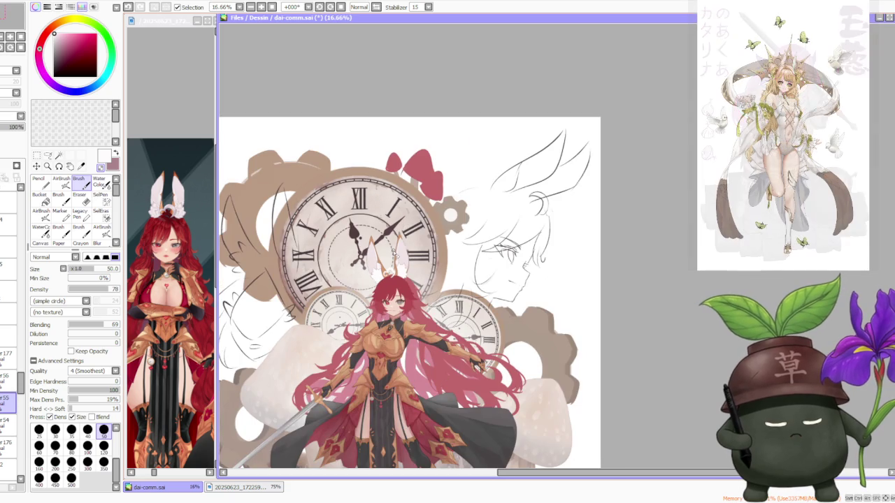
{"action": "scroll", "coordinate": [397, 260], "scroll_direction": "down", "scroll_amount": 1}
{"action": "scroll", "coordinate": [402, 271], "scroll_direction": "down", "scroll_amount": 1}
{"action": "scroll", "coordinate": [401, 260], "scroll_direction": "up", "scroll_amount": 1}
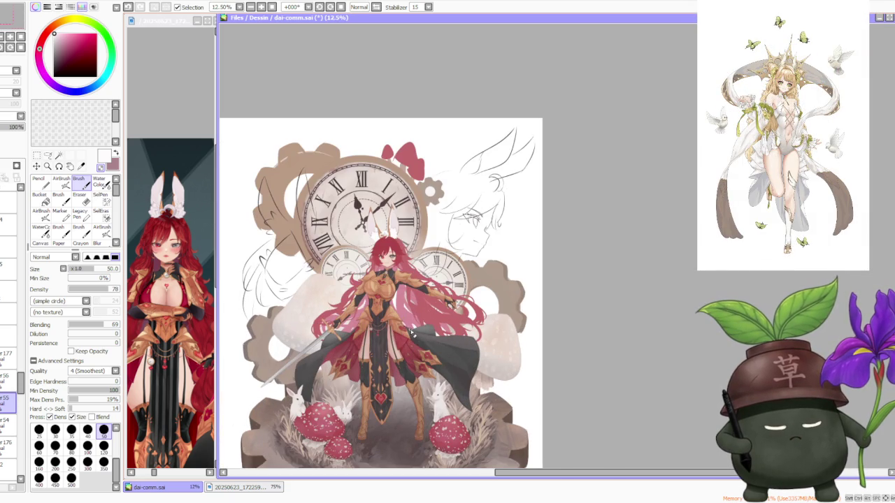
{"action": "scroll", "coordinate": [400, 270], "scroll_direction": "down", "scroll_amount": 1}
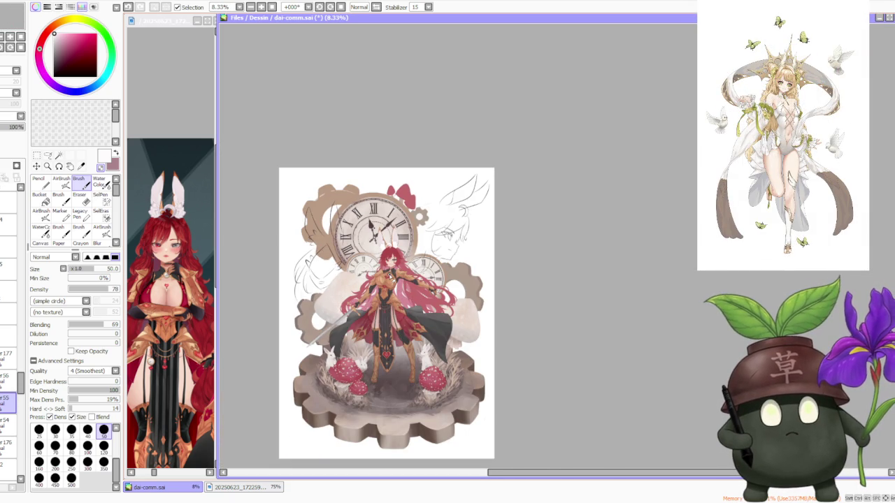
{"action": "scroll", "coordinate": [397, 343], "scroll_direction": "up", "scroll_amount": 2}
{"action": "scroll", "coordinate": [397, 343], "scroll_direction": "down", "scroll_amount": 1}
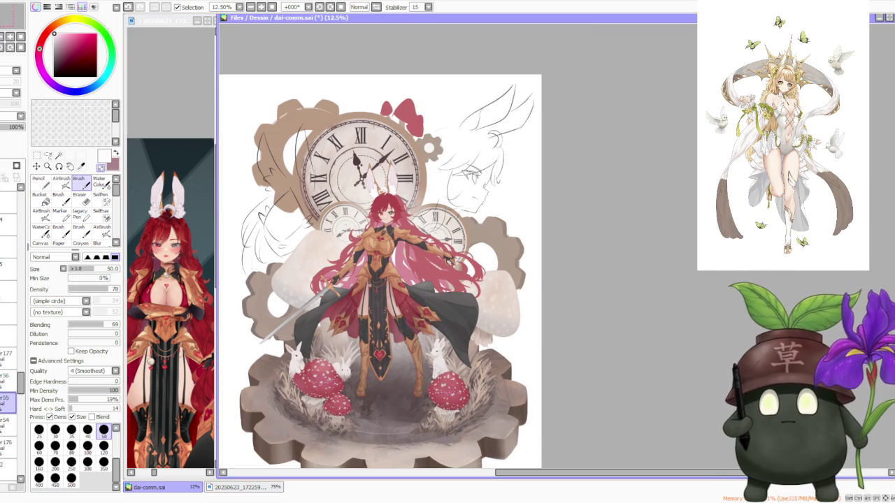
{"action": "key", "text": "alt+Tab"}
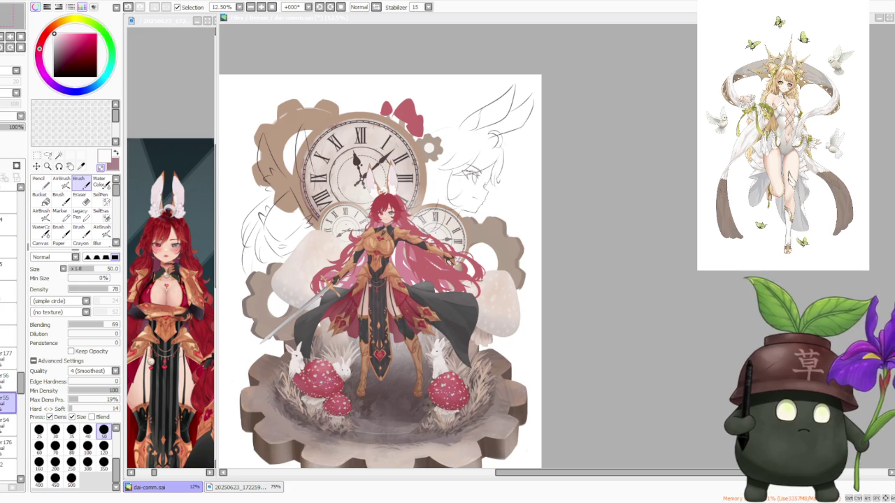
- Add a short stroke to the sketched profile face beside the clock
{"action": "left_click", "coordinate": [594, 217]}
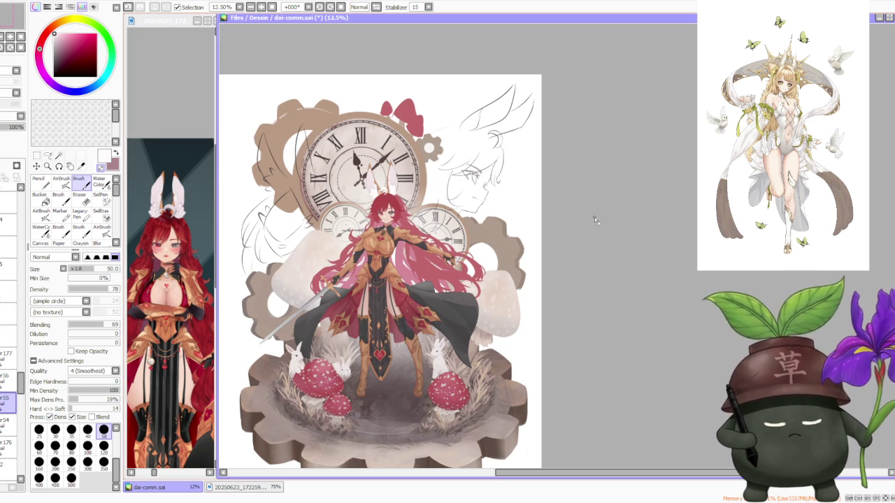
{"action": "left_click_drag", "start_coordinate": [445, 164], "coordinate": [453, 172]}
{"action": "scroll", "coordinate": [406, 175], "scroll_direction": "up", "scroll_amount": 1}
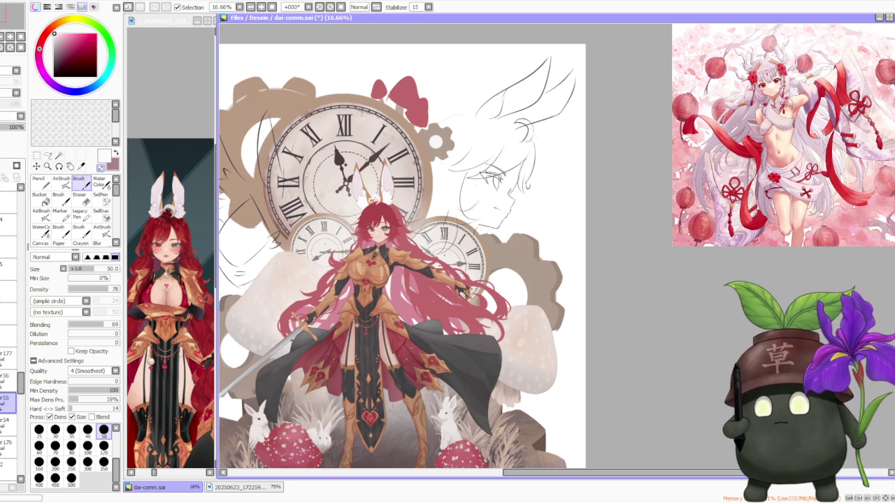
- Zoom out and back in to check the whole illustration, then focus the character reference
{"action": "key", "text": "alt+Tab"}
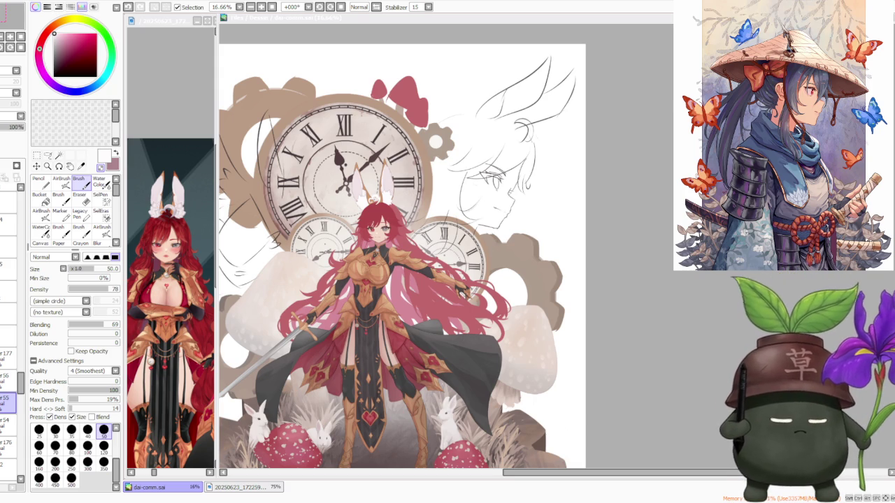
{"action": "key", "text": "minus"}
{"action": "key", "text": "minus"}
{"action": "key", "text": "plus"}
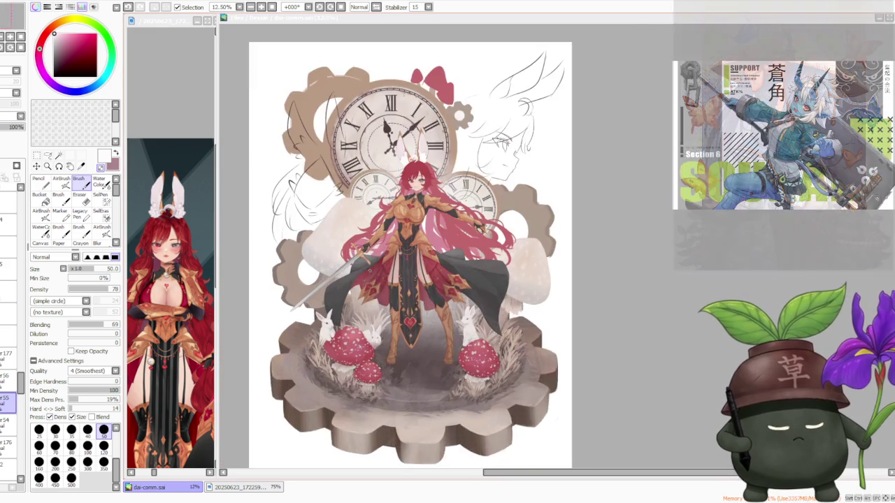
{"action": "key", "text": "plus"}
{"action": "key", "text": "plus"}
{"action": "key", "text": "minus"}
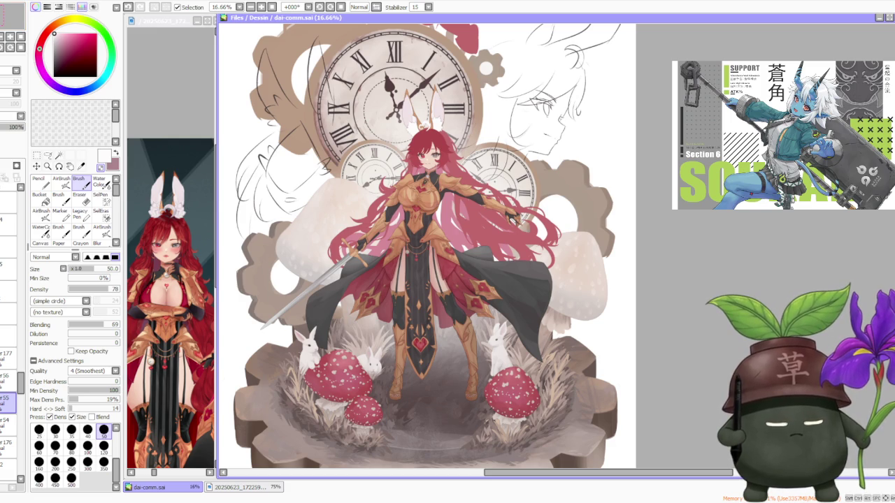
{"action": "left_click", "coordinate": [162, 106]}
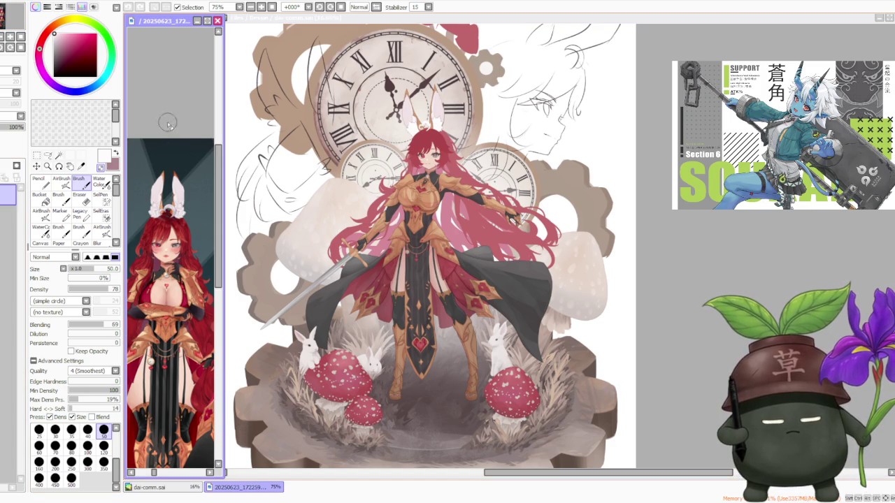
- Zoom and pan the reference to show the helmeted armoured figure at 100%
{"action": "scroll", "coordinate": [167, 133], "scroll_direction": "up", "scroll_amount": 1}
{"action": "scroll", "coordinate": [180, 227], "scroll_direction": "up", "scroll_amount": 1}
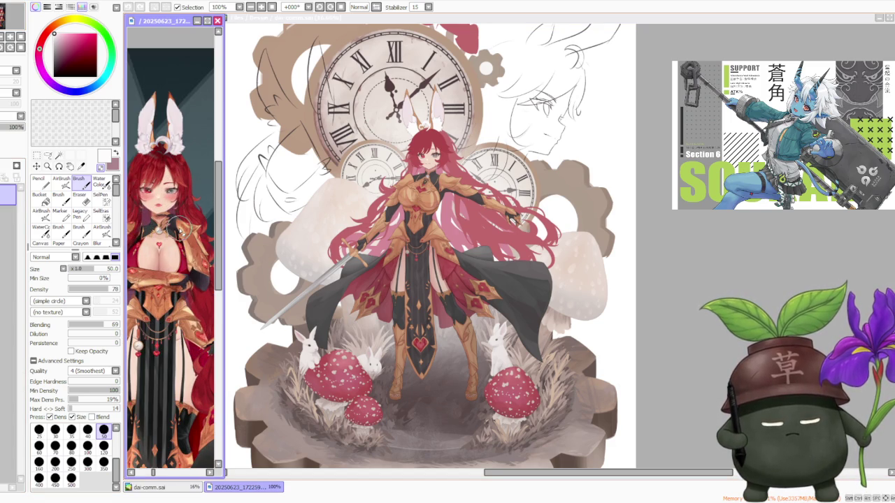
{"action": "scroll", "coordinate": [175, 228], "scroll_direction": "down", "scroll_amount": 1}
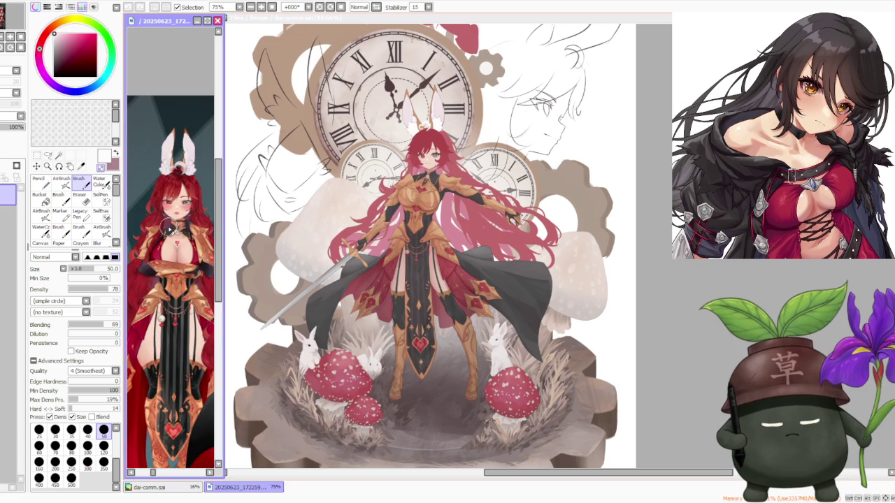
{"action": "scroll", "coordinate": [168, 227], "scroll_direction": "down", "scroll_amount": 2}
{"action": "scroll", "coordinate": [203, 248], "scroll_direction": "down", "scroll_amount": 2}
{"action": "scroll", "coordinate": [202, 245], "scroll_direction": "up", "scroll_amount": 2}
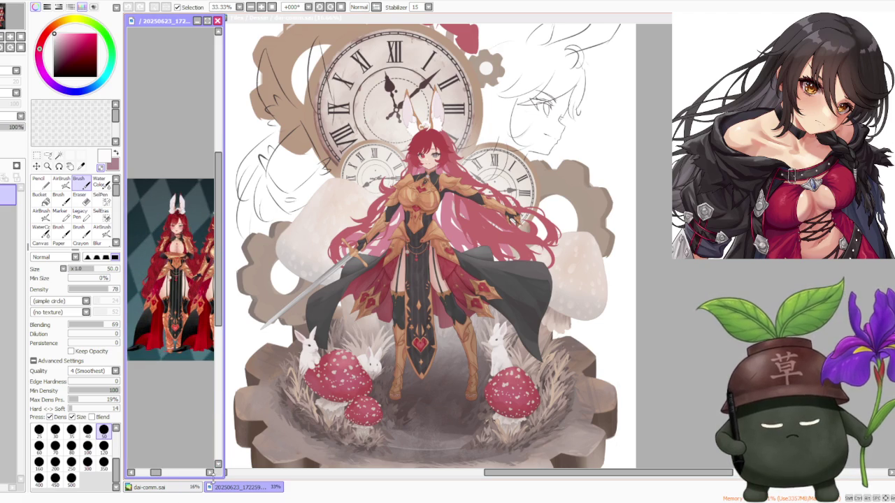
{"action": "scroll", "coordinate": [209, 280], "scroll_direction": "up", "scroll_amount": 1}
{"action": "scroll", "coordinate": [215, 281], "scroll_direction": "up", "scroll_amount": 1}
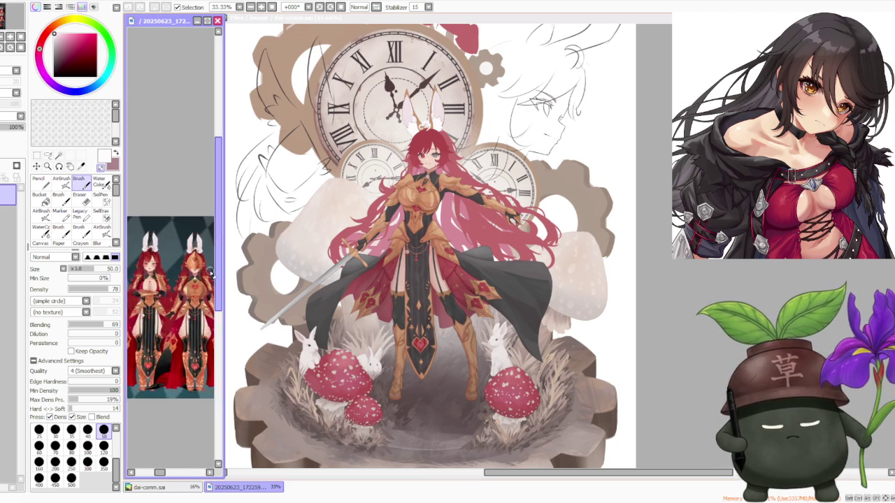
{"action": "scroll", "coordinate": [209, 287], "scroll_direction": "up", "scroll_amount": 2}
{"action": "scroll", "coordinate": [189, 315], "scroll_direction": "up", "scroll_amount": 1}
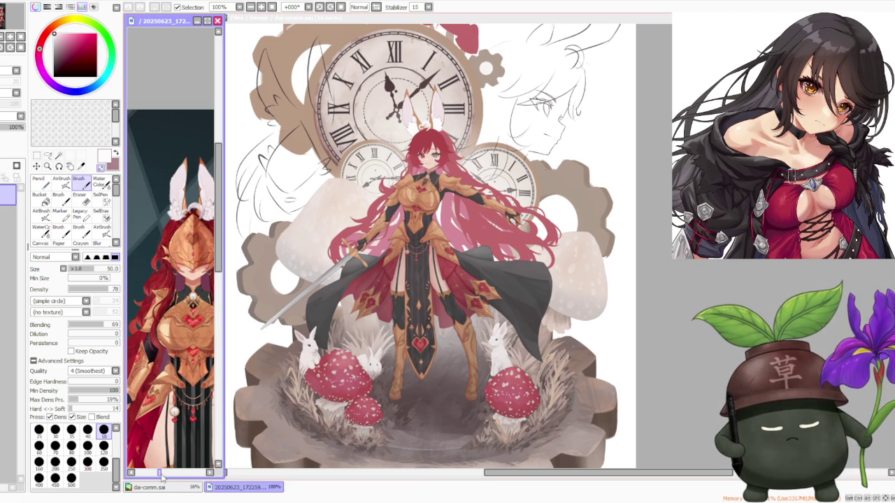
{"action": "left_click_drag", "start_coordinate": [161, 476], "coordinate": [165, 476]}
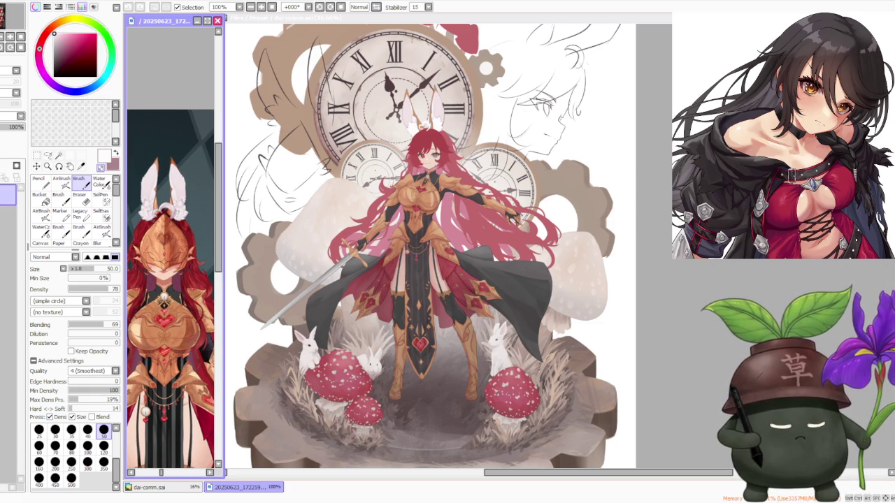
- Return to the dai-comm.sai illustration canvas
{"action": "left_click", "coordinate": [434, 18]}
{"action": "scroll", "coordinate": [427, 250], "scroll_direction": "down", "scroll_amount": 3}
{"action": "scroll", "coordinate": [427, 250], "scroll_direction": "up", "scroll_amount": 3}
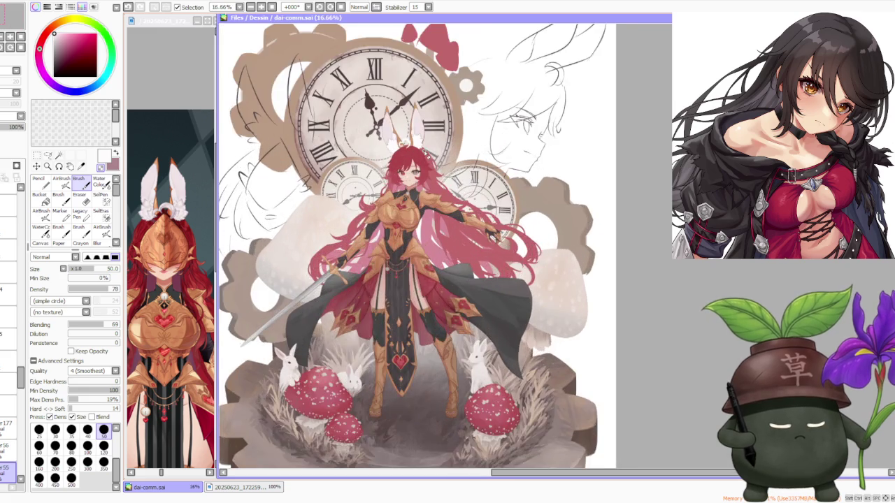
{"action": "scroll", "coordinate": [427, 251], "scroll_direction": "up", "scroll_amount": 2}
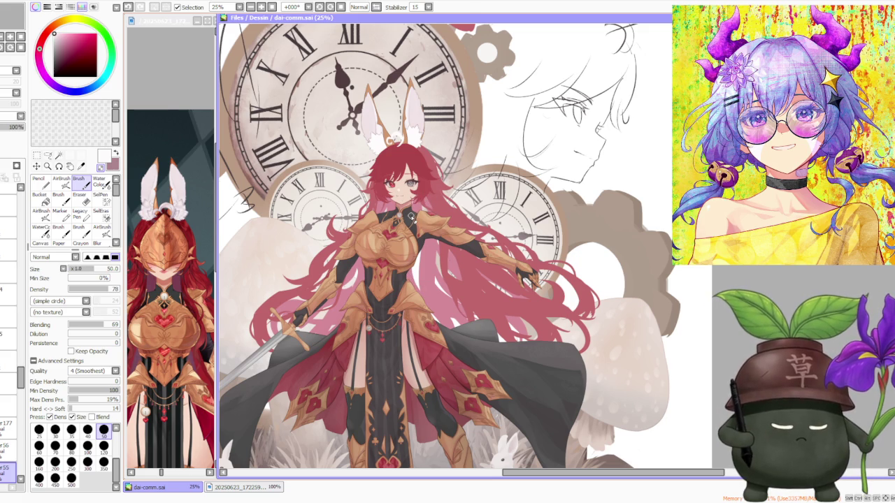
{"action": "scroll", "coordinate": [411, 217], "scroll_direction": "down", "scroll_amount": 1}
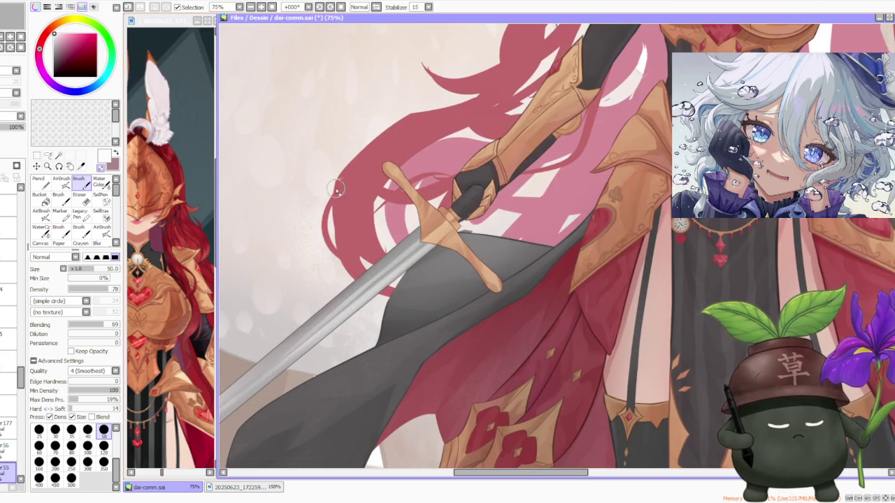
{"action": "scroll", "coordinate": [337, 189], "scroll_direction": "down", "scroll_amount": 5}
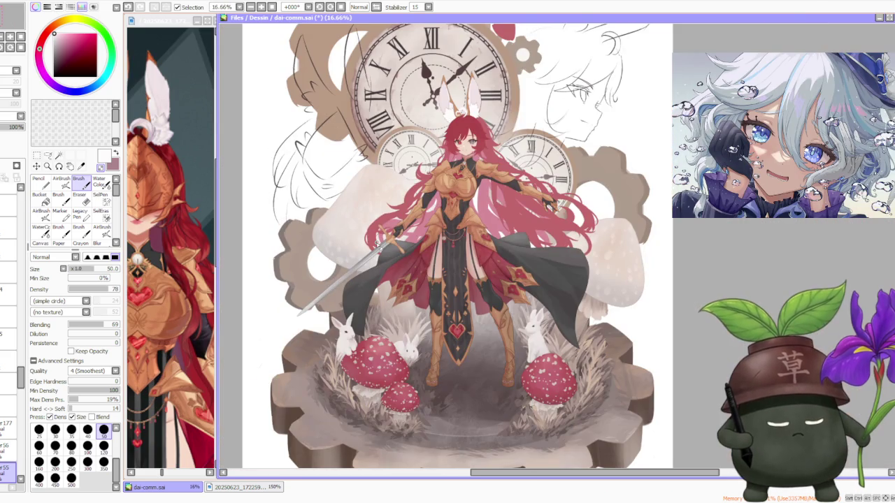
{"action": "scroll", "coordinate": [545, 227], "scroll_direction": "up", "scroll_amount": 1}
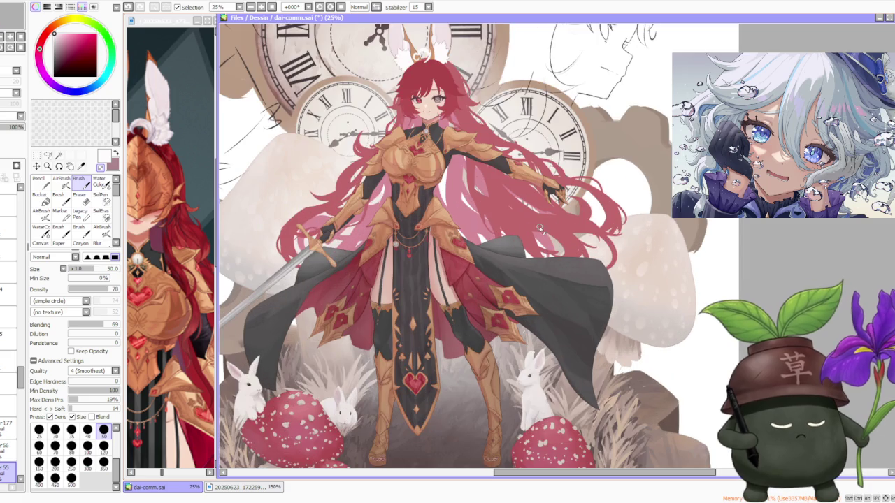
{"action": "scroll", "coordinate": [401, 244], "scroll_direction": "down", "scroll_amount": 1}
{"action": "scroll", "coordinate": [400, 245], "scroll_direction": "up", "scroll_amount": 2}
{"action": "scroll", "coordinate": [400, 244], "scroll_direction": "down", "scroll_amount": 3}
{"action": "scroll", "coordinate": [371, 280], "scroll_direction": "up", "scroll_amount": 4}
{"action": "scroll", "coordinate": [373, 344], "scroll_direction": "down", "scroll_amount": 1}
{"action": "scroll", "coordinate": [372, 343], "scroll_direction": "down", "scroll_amount": 3}
{"action": "scroll", "coordinate": [374, 294], "scroll_direction": "down", "scroll_amount": 1}
{"action": "scroll", "coordinate": [374, 282], "scroll_direction": "up", "scroll_amount": 2}
{"action": "scroll", "coordinate": [374, 280], "scroll_direction": "up", "scroll_amount": 1}
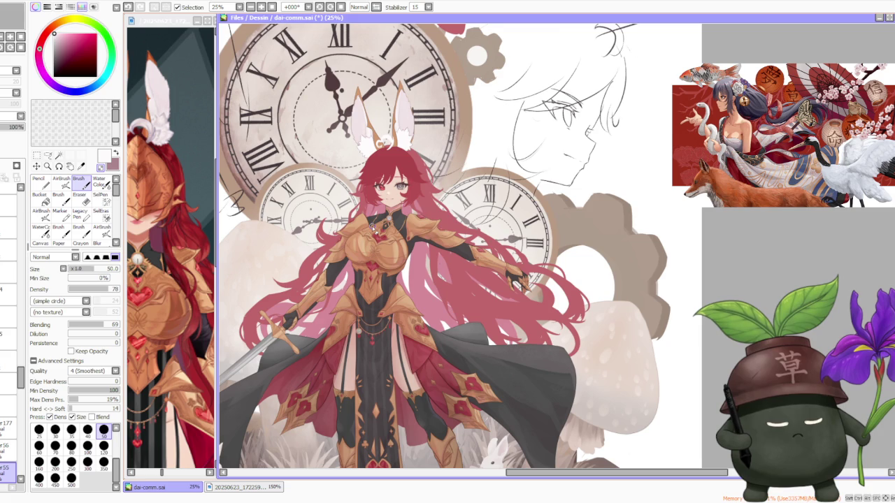
{"action": "scroll", "coordinate": [373, 209], "scroll_direction": "down", "scroll_amount": 1}
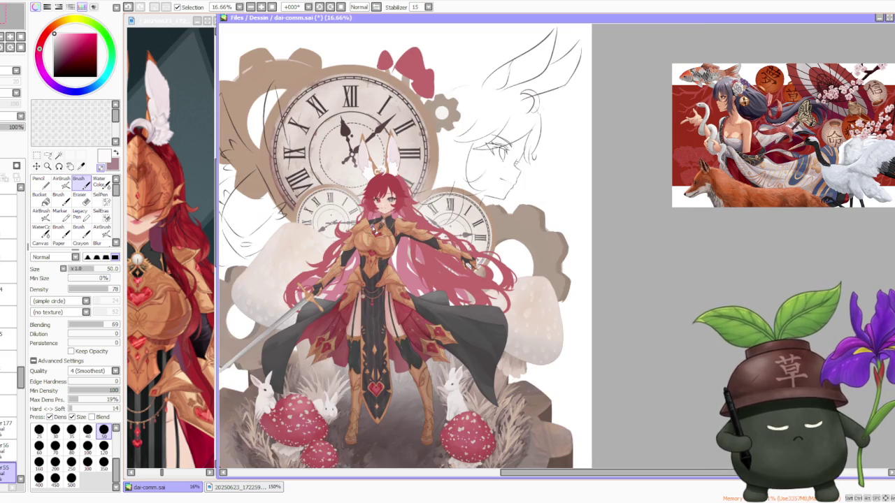
{"action": "scroll", "coordinate": [325, 219], "scroll_direction": "up", "scroll_amount": 3}
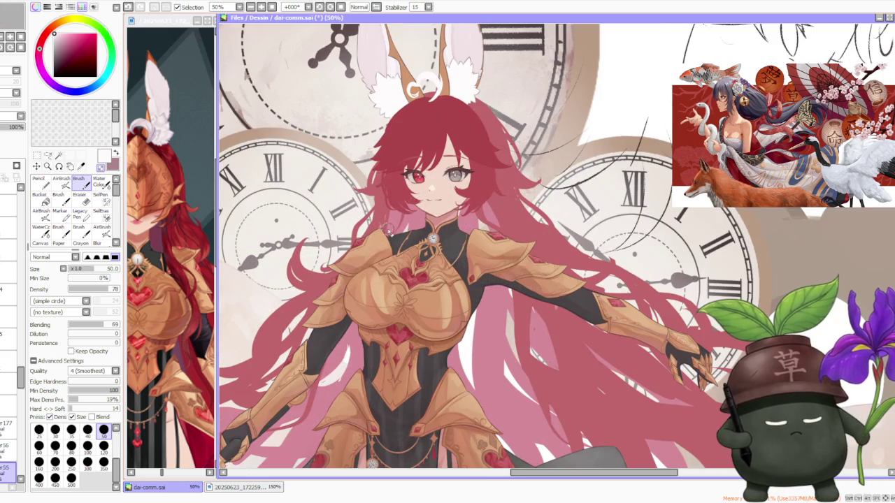
{"action": "scroll", "coordinate": [495, 285], "scroll_direction": "down", "scroll_amount": 2}
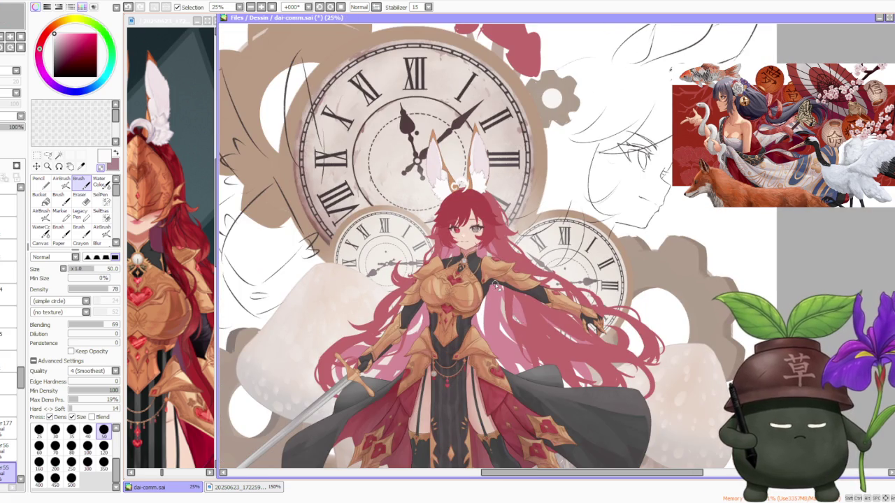
{"action": "scroll", "coordinate": [476, 182], "scroll_direction": "up", "scroll_amount": 3}
{"action": "scroll", "coordinate": [459, 182], "scroll_direction": "down", "scroll_amount": 2}
{"action": "scroll", "coordinate": [458, 182], "scroll_direction": "down", "scroll_amount": 1}
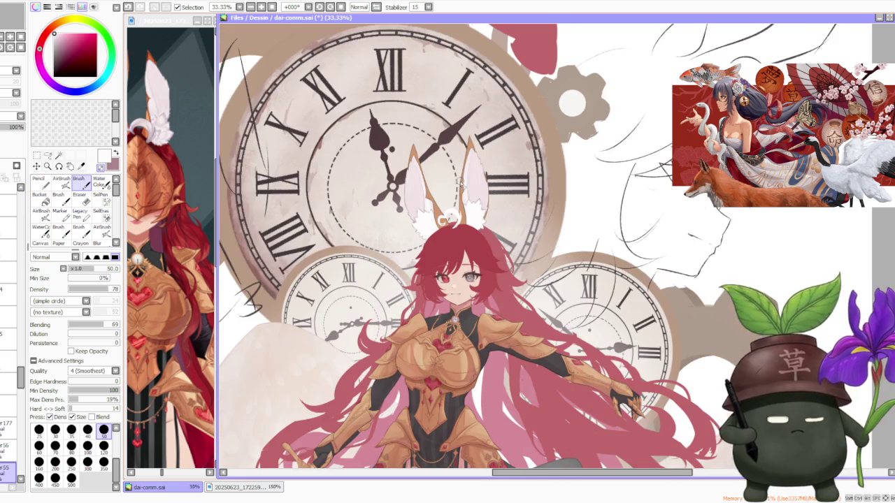
{"action": "scroll", "coordinate": [460, 183], "scroll_direction": "down", "scroll_amount": 1}
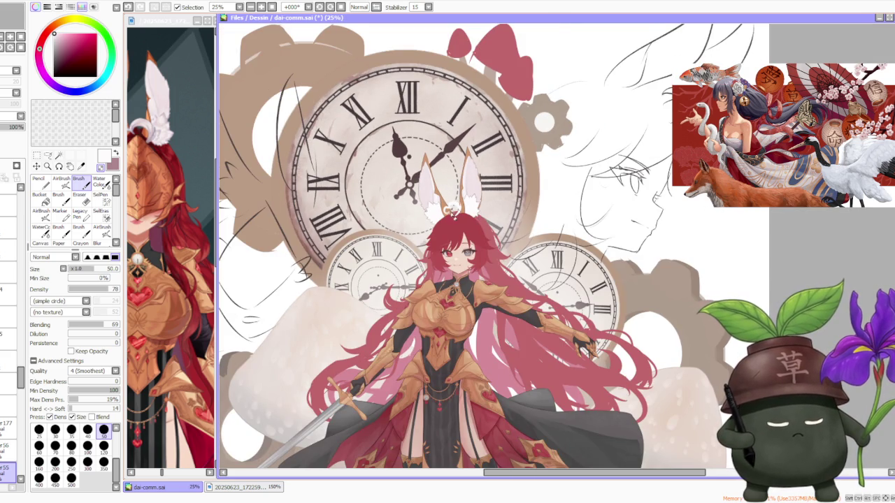
- Compare the illustration against the reference image window
{"action": "left_click", "coordinate": [167, 186]}
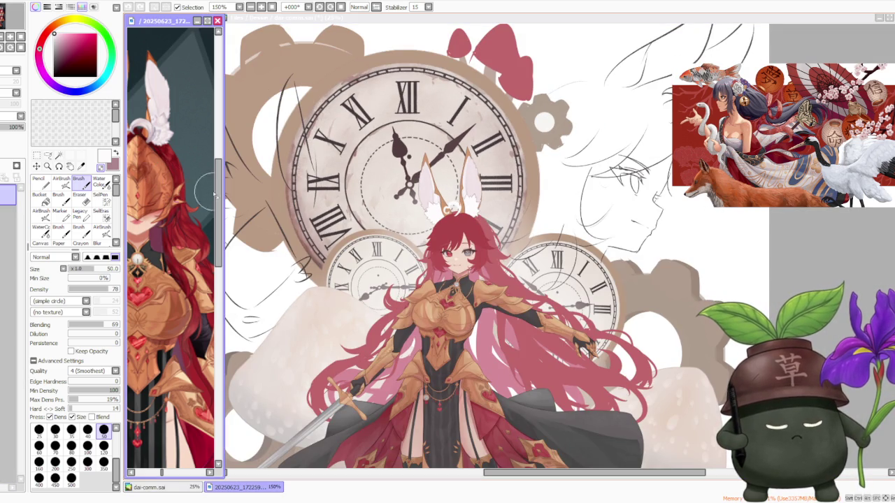
{"action": "left_click", "coordinate": [515, 255]}
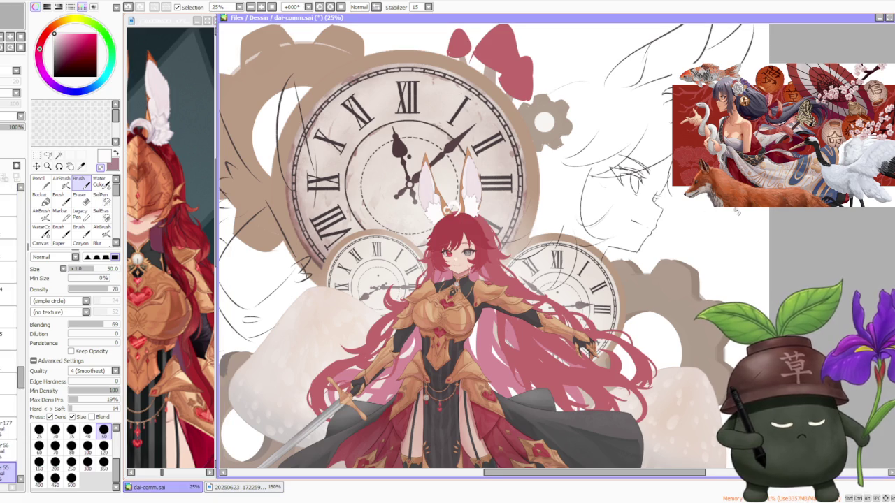
{"action": "scroll", "coordinate": [515, 255], "scroll_direction": "down", "scroll_amount": 1}
{"action": "scroll", "coordinate": [470, 258], "scroll_direction": "up", "scroll_amount": 2}
{"action": "scroll", "coordinate": [470, 257], "scroll_direction": "up", "scroll_amount": 1}
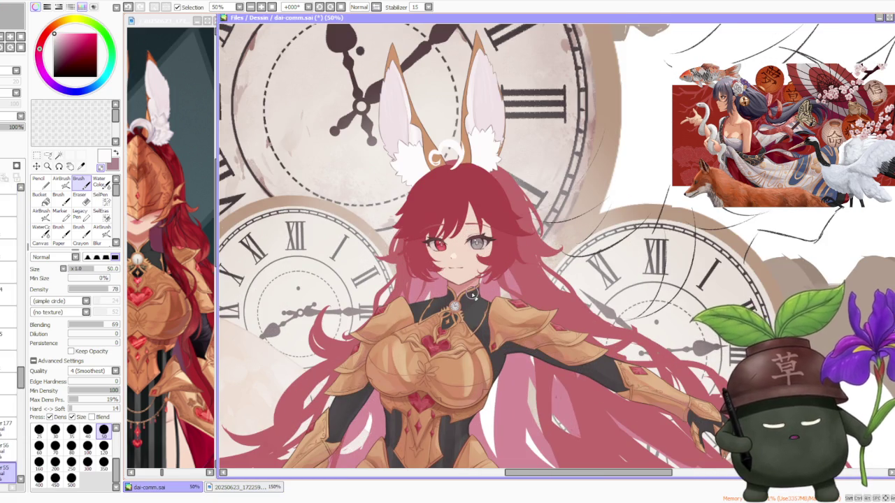
- Check the reference again, return to dai-comm.sai and select a different layer
{"action": "left_click", "coordinate": [187, 255]}
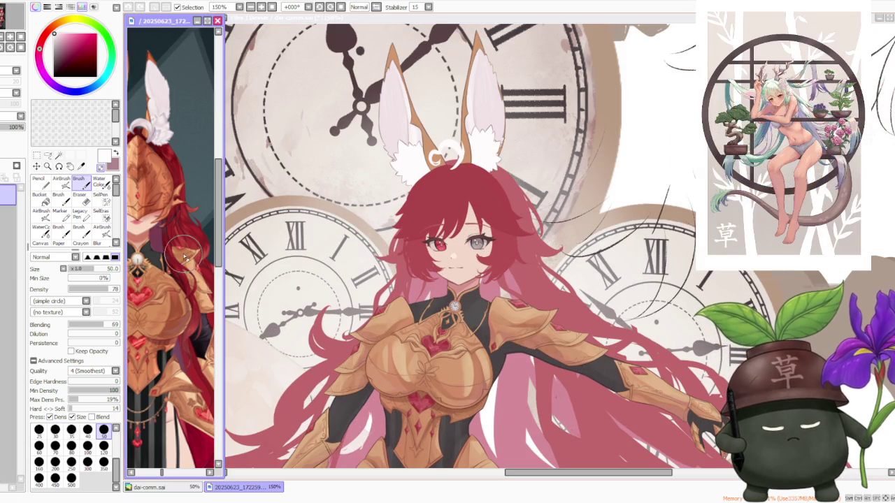
{"action": "scroll", "coordinate": [187, 254], "scroll_direction": "down", "scroll_amount": 3}
{"action": "scroll", "coordinate": [200, 262], "scroll_direction": "up", "scroll_amount": 2}
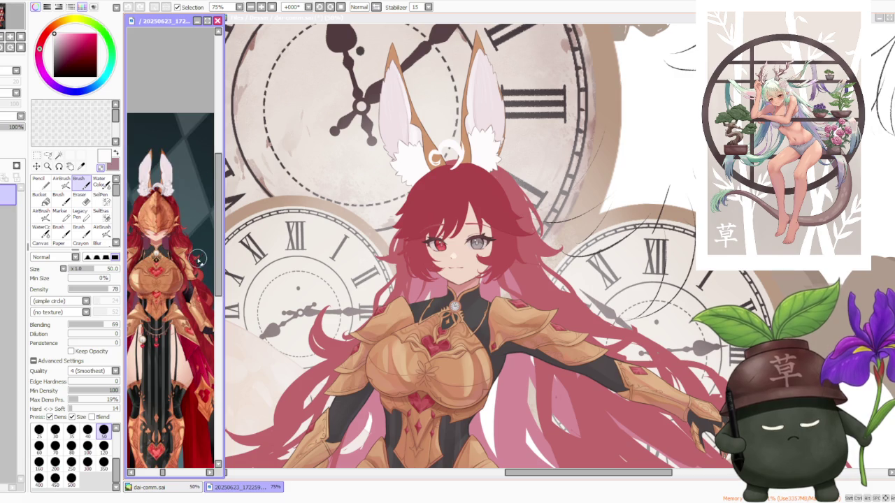
{"action": "left_click", "coordinate": [357, 238]}
{"action": "scroll", "coordinate": [371, 234], "scroll_direction": "down", "scroll_amount": 2}
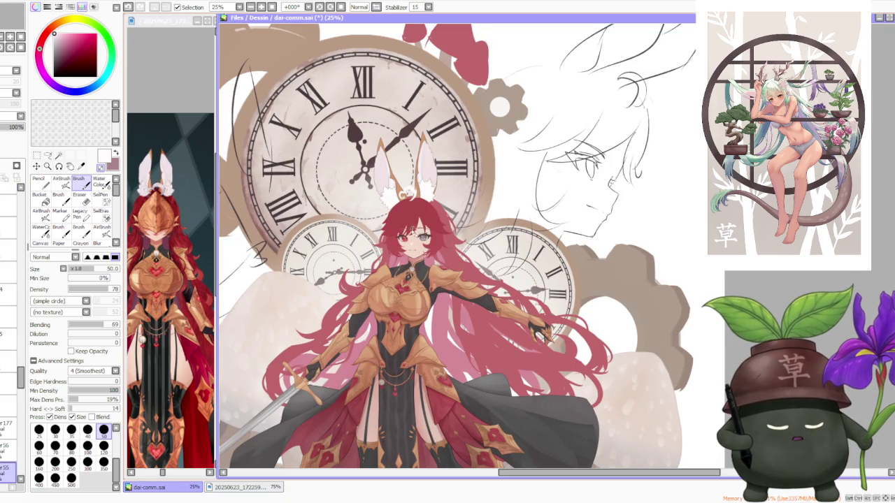
{"action": "left_click", "coordinate": [20, 378]}
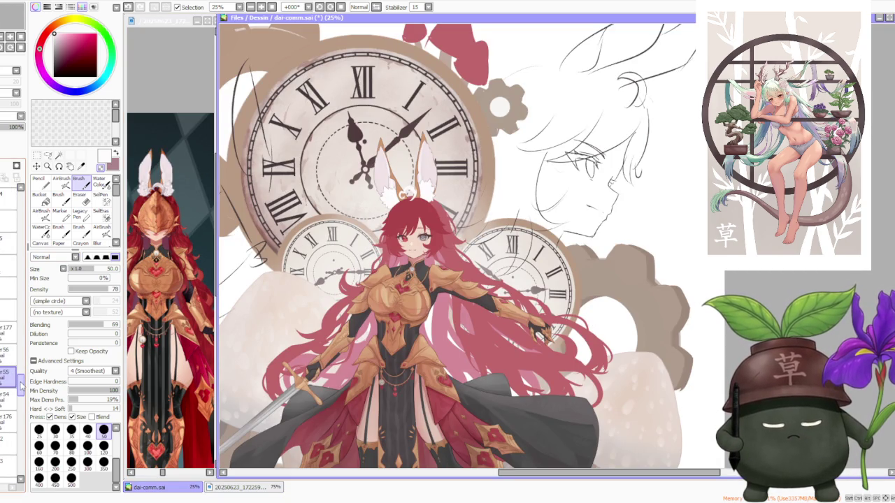
{"action": "left_click_drag", "start_coordinate": [21, 385], "coordinate": [14, 325]}
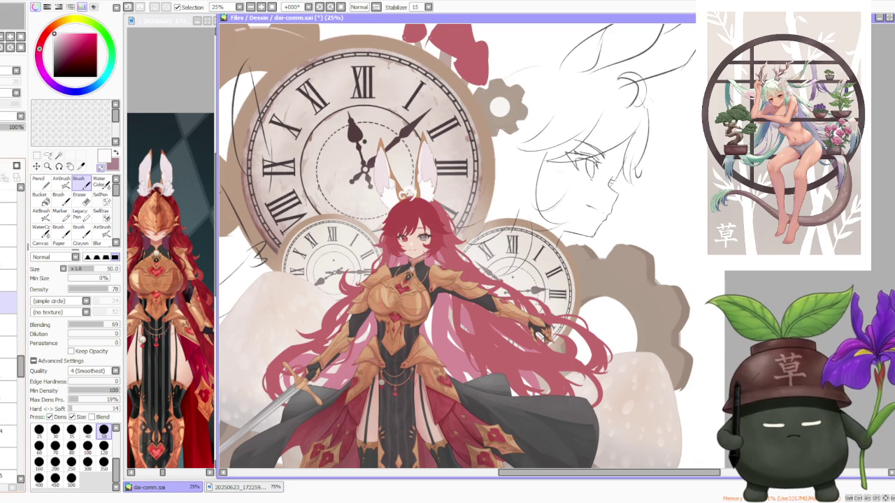
- Move a layer to a new place in the stack and select a lower layer
{"action": "mouse_move", "coordinate": [9, 300]}
{"action": "left_mouse_down"}
{"action": "mouse_move", "coordinate": [2, 285]}
{"action": "mouse_move", "coordinate": [1, 339]}
{"action": "left_mouse_up"}
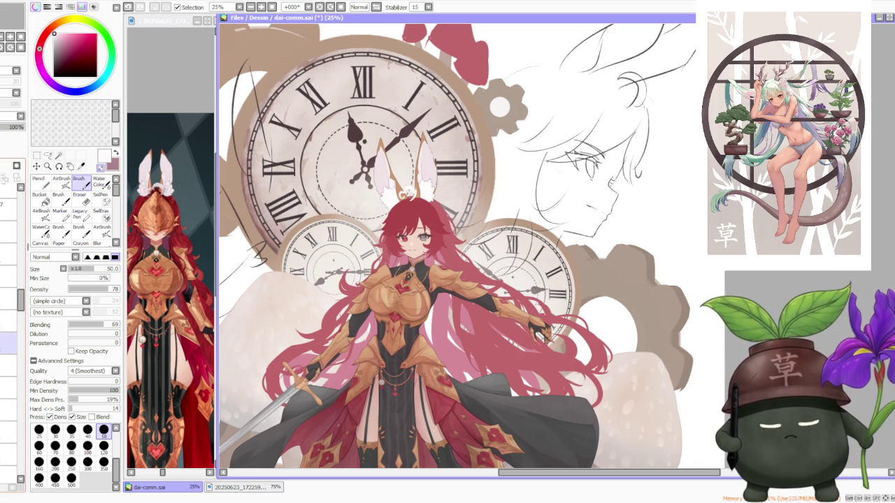
{"action": "left_click_drag", "start_coordinate": [2, 339], "coordinate": [2, 321]}
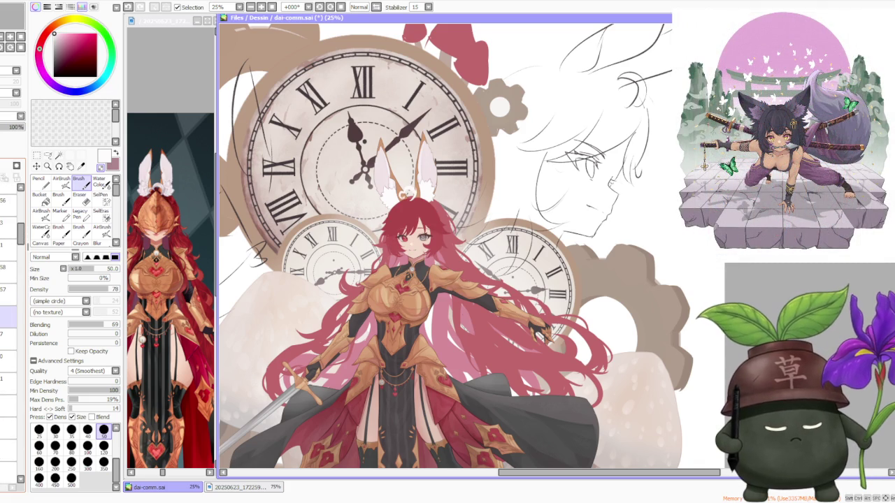
{"action": "left_click", "coordinate": [7, 383]}
{"action": "left_click", "coordinate": [7, 384]}
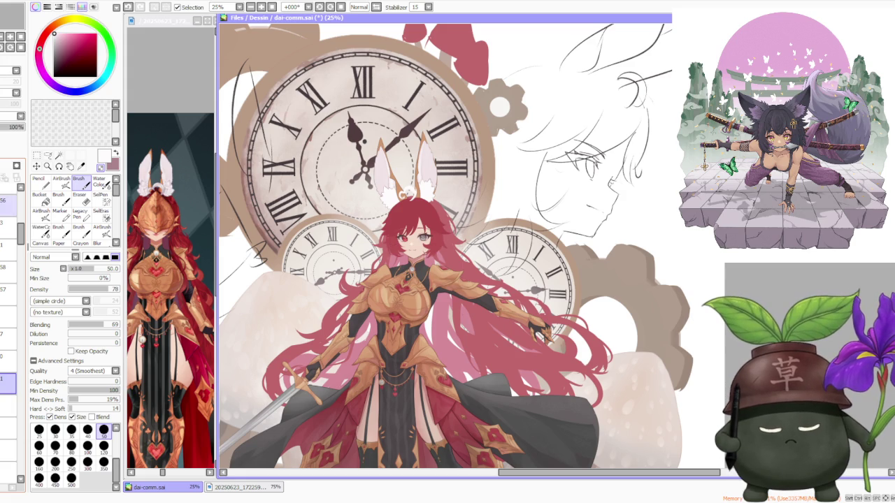
- Select the neighbouring lower layer, eyedrop the hair's red and set brush size 100
{"action": "left_click", "coordinate": [7, 406], "text": "shift"}
{"action": "left_click", "coordinate": [7, 405]}
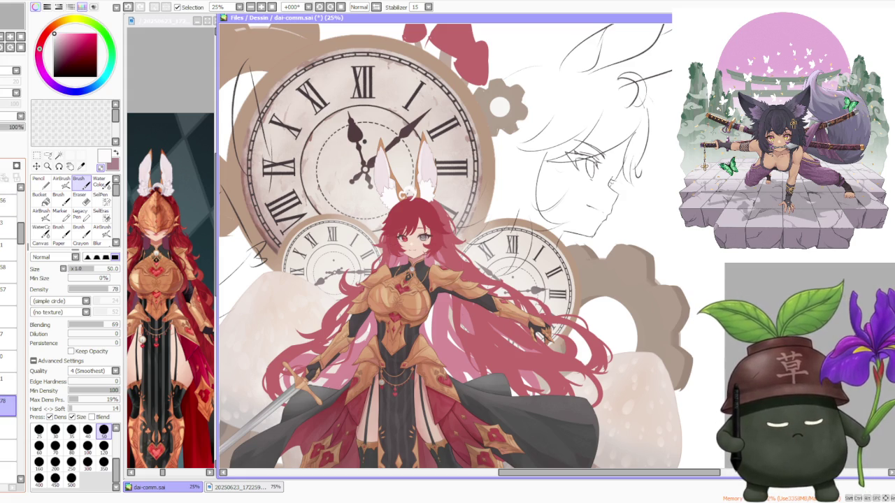
{"action": "left_click", "coordinate": [433, 242], "text": "alt"}
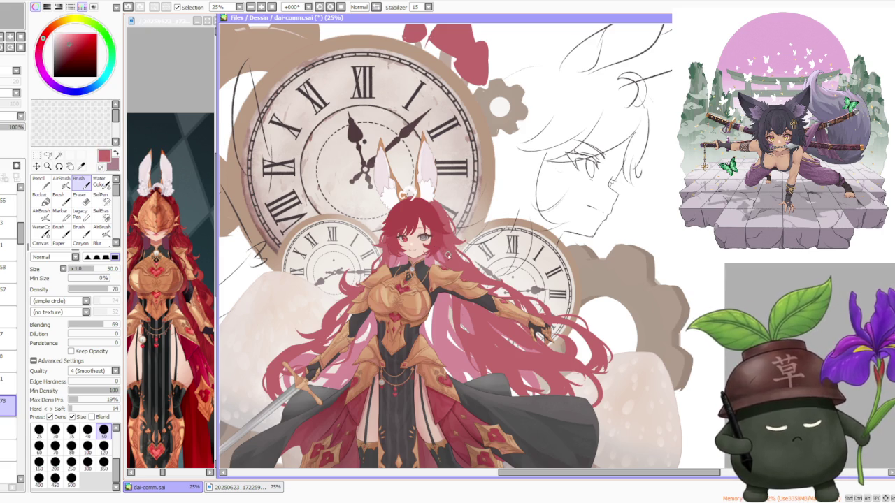
{"action": "left_click", "coordinate": [87, 446]}
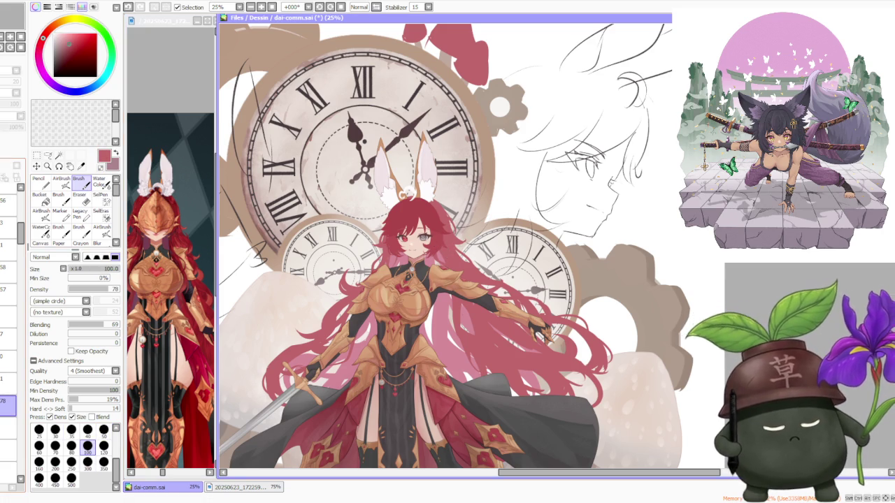
- Undo the last stroke and enlarge the brush to size 200
{"action": "scroll", "coordinate": [433, 262], "scroll_direction": "up", "scroll_amount": 2}
{"action": "scroll", "coordinate": [433, 262], "scroll_direction": "up", "scroll_amount": 2}
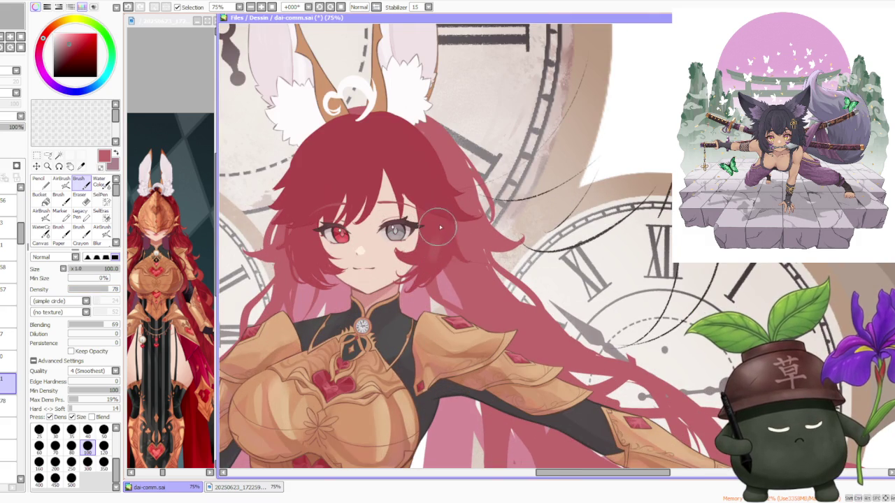
{"action": "key", "text": "ctrl+z"}
{"action": "scroll", "coordinate": [466, 234], "scroll_direction": "down", "scroll_amount": 2}
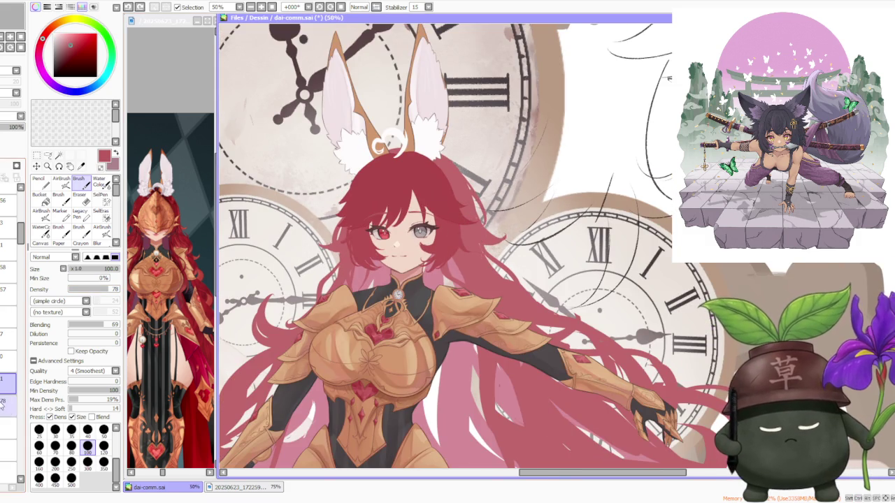
{"action": "scroll", "coordinate": [452, 249], "scroll_direction": "down", "scroll_amount": 1}
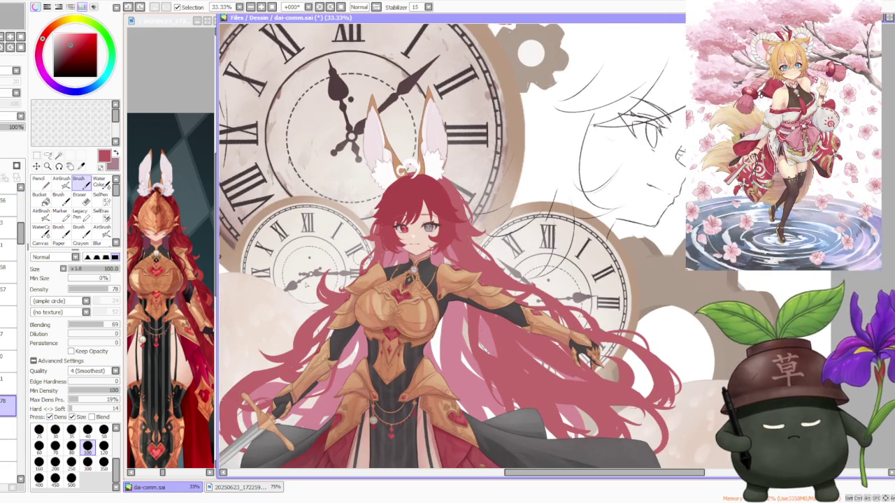
{"action": "left_click", "coordinate": [55, 462]}
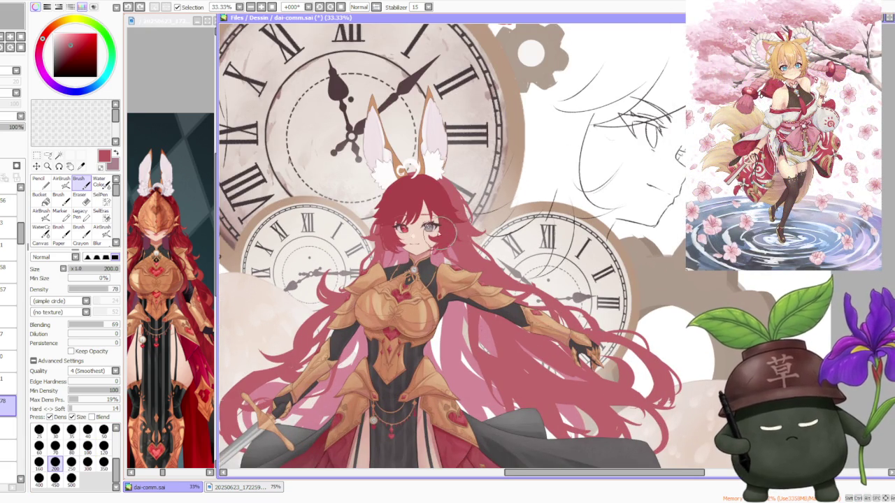
- Zoom the reference image to 150%, then return to the illustration
{"action": "left_click", "coordinate": [175, 233]}
{"action": "scroll", "coordinate": [174, 233], "scroll_direction": "up", "scroll_amount": 2}
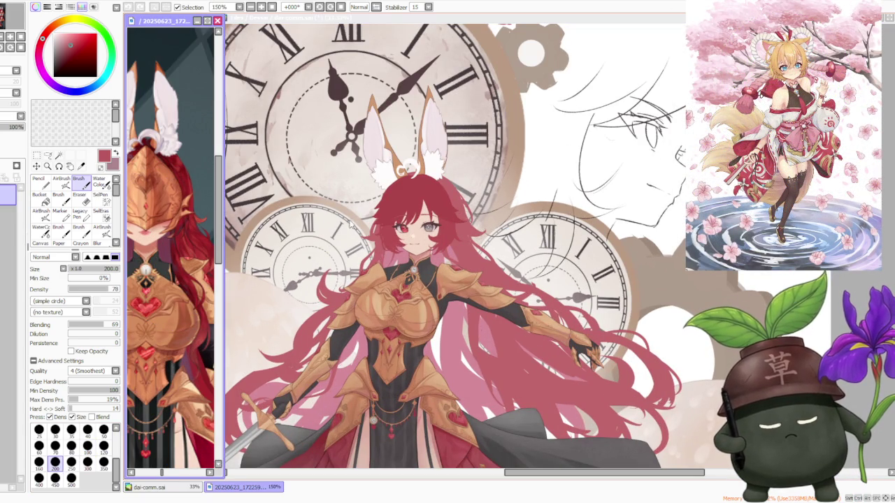
{"action": "left_click", "coordinate": [447, 239]}
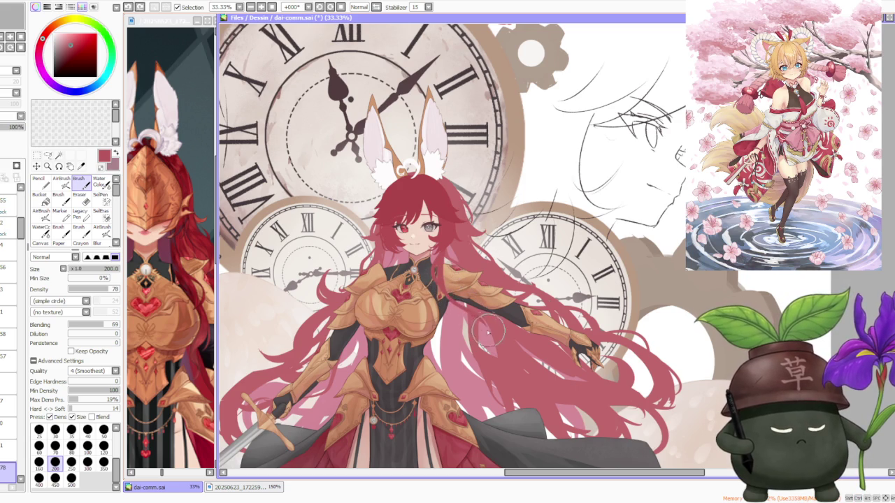
- Paint a short stroke over the golden armour, then undo it
{"action": "key", "text": "ctrl"}
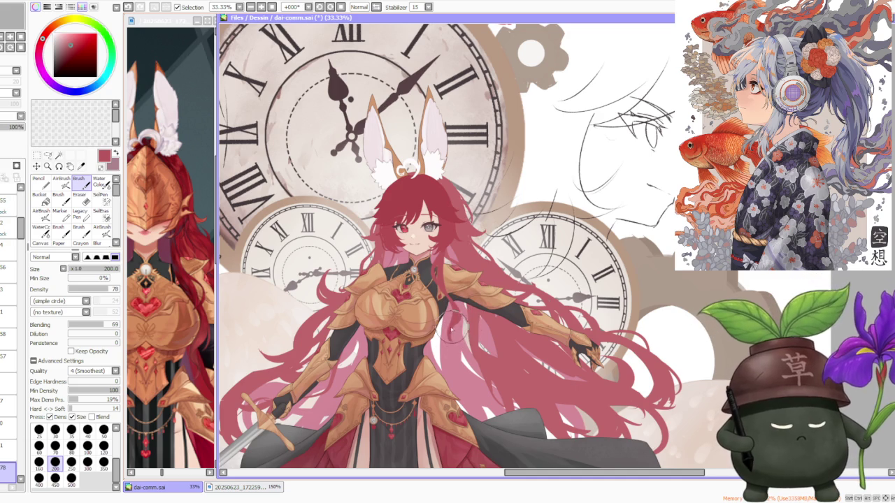
{"action": "mouse_move", "coordinate": [467, 348]}
{"action": "left_mouse_down"}
{"action": "mouse_move", "coordinate": [460, 334]}
{"action": "mouse_move", "coordinate": [461, 343]}
{"action": "left_mouse_up"}
{"action": "key", "text": "ctrl+z"}
{"action": "key", "text": "ctrl+z"}
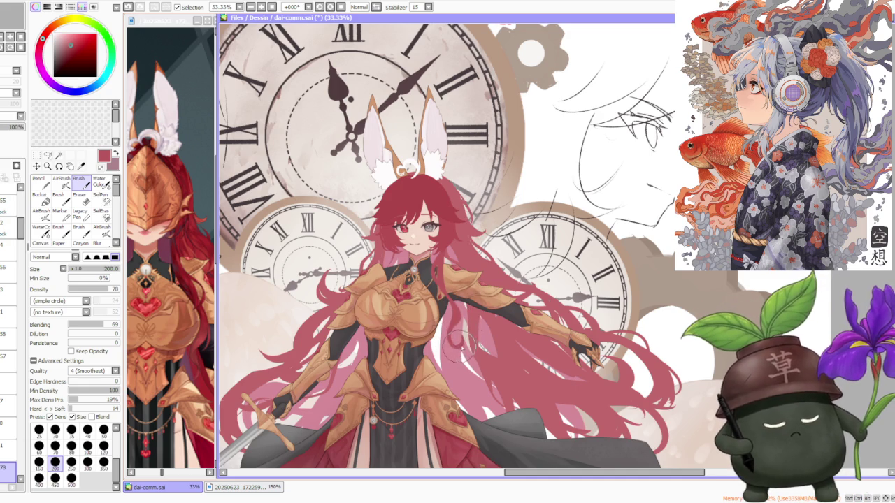
{"action": "key", "text": "ctrl+z"}
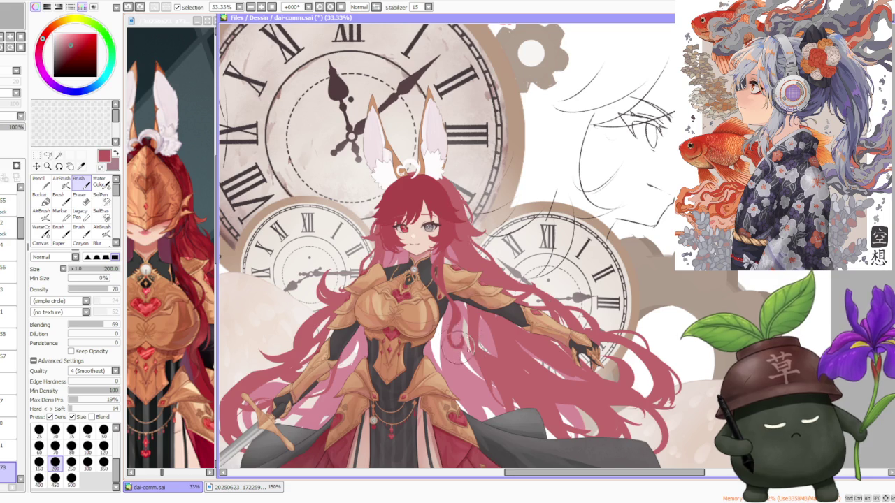
- Toggle the armour stroke off and on with Ctrl+Z/Ctrl+Y, finally keeping it
{"action": "key", "text": "ctrl+z"}
{"action": "key", "text": "ctrl+y"}
{"action": "key", "text": "ctrl+z"}
{"action": "key", "text": "ctrl+y"}
{"action": "key", "text": "ctrl+z"}
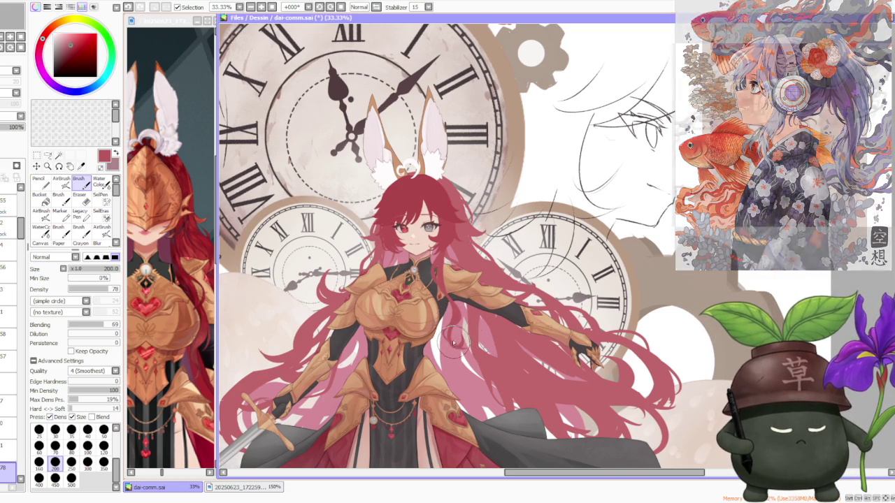
{"action": "key", "text": "ctrl+y"}
{"action": "key", "text": "ctrl+z"}
{"action": "key", "text": "ctrl+y"}
{"action": "key", "text": "ctrl+z"}
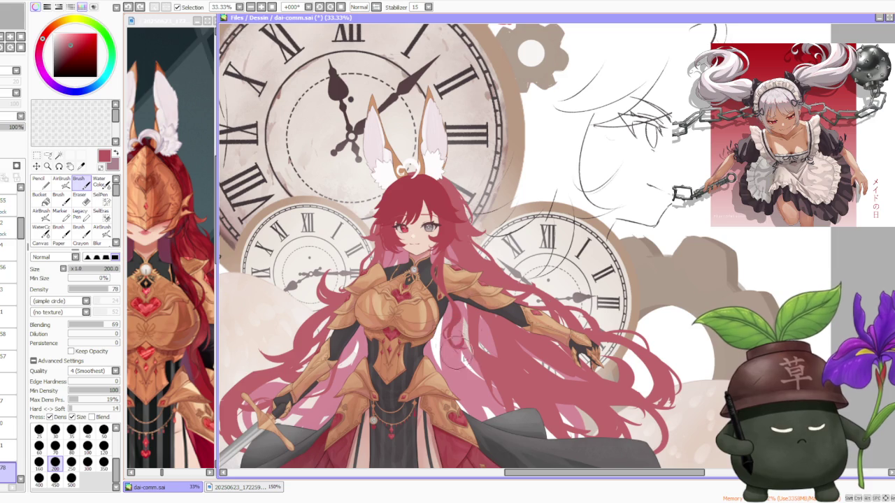
{"action": "key", "text": "ctrl+y"}
{"action": "key", "text": "ctrl+z"}
{"action": "key", "text": "ctrl+y"}
{"action": "key", "text": "ctrl+z"}
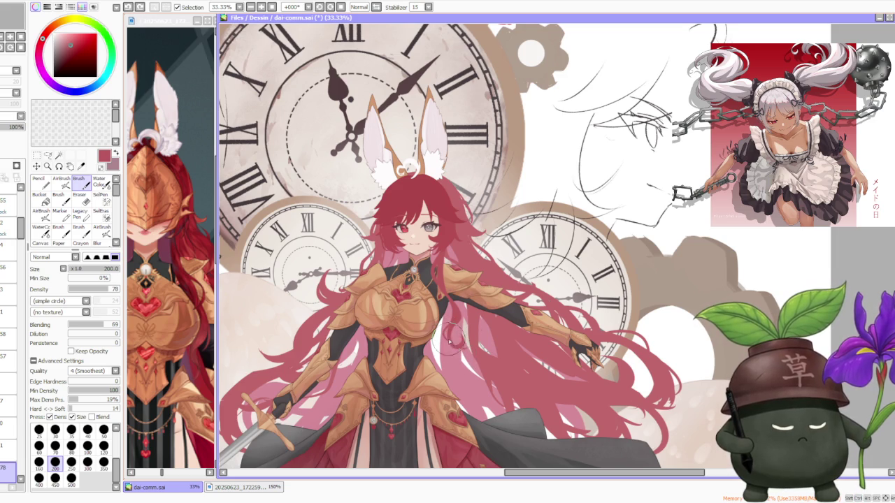
{"action": "key", "text": "ctrl+z"}
{"action": "key", "text": "ctrl+z"}
{"action": "key", "text": "ctrl+y"}
{"action": "key", "text": "ctrl+z"}
{"action": "key", "text": "ctrl+y"}
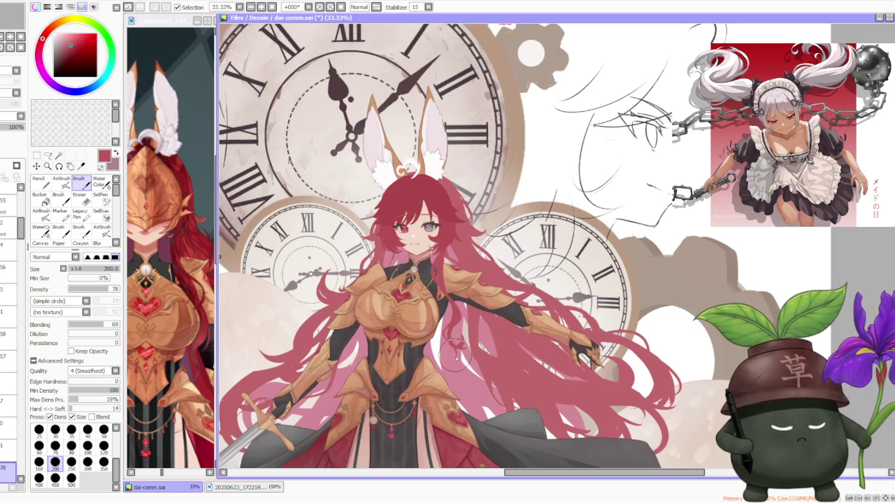
{"action": "key", "text": "ctrl+z"}
{"action": "key", "text": "ctrl+y"}
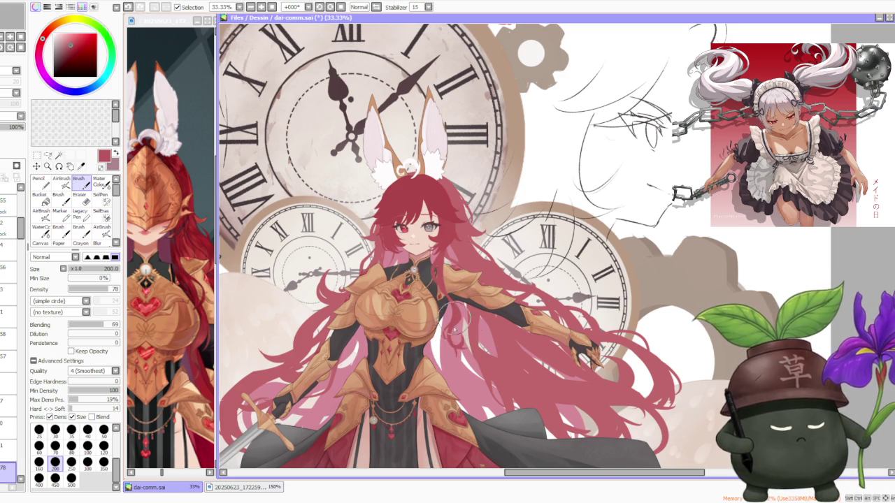
{"action": "key", "text": "ctrl+z"}
{"action": "key", "text": "ctrl+y"}
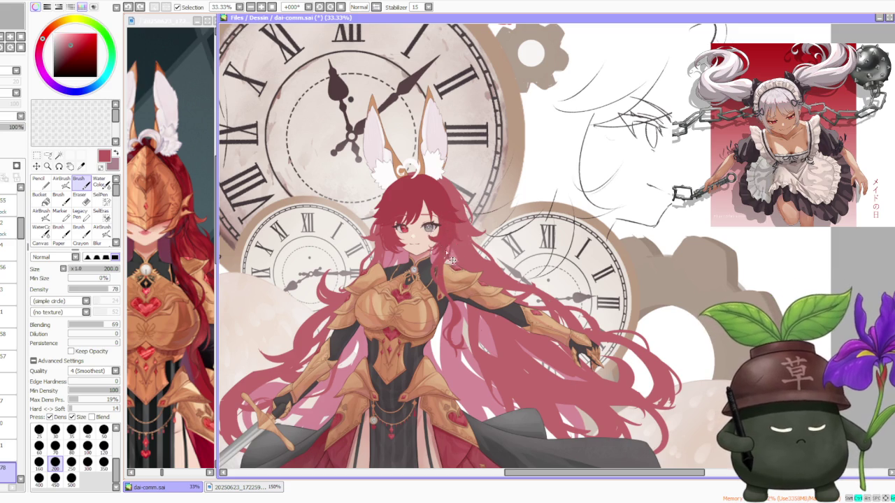
{"action": "scroll", "coordinate": [448, 239], "scroll_direction": "up", "scroll_amount": 1}
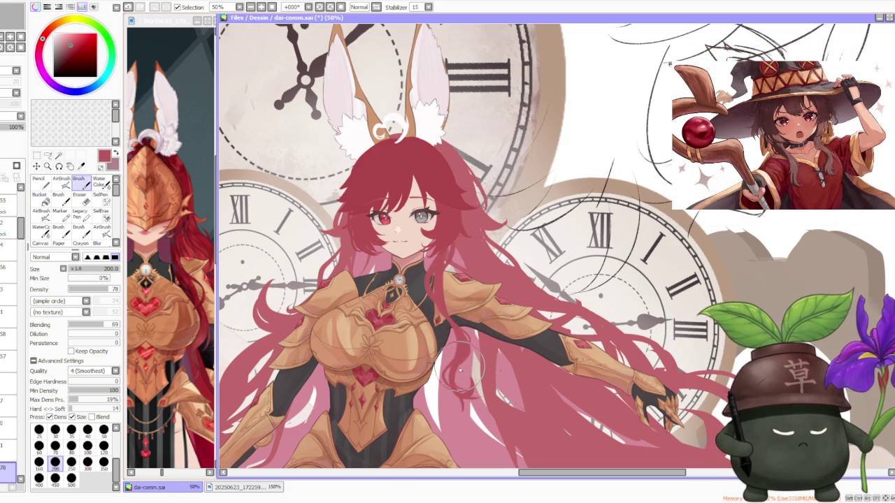
{"action": "scroll", "coordinate": [467, 390], "scroll_direction": "down", "scroll_amount": 2}
{"action": "scroll", "coordinate": [466, 390], "scroll_direction": "down", "scroll_amount": 2}
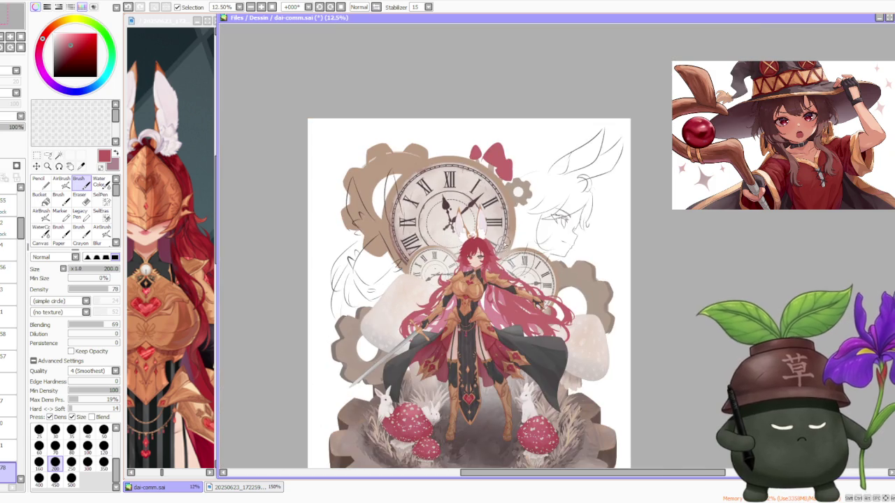
{"action": "scroll", "coordinate": [490, 260], "scroll_direction": "up", "scroll_amount": 3}
{"action": "scroll", "coordinate": [447, 290], "scroll_direction": "up", "scroll_amount": 2}
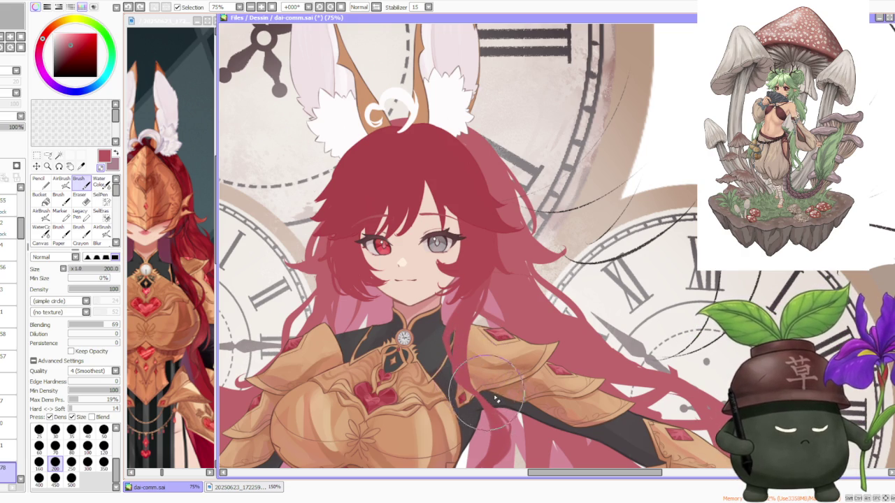
{"action": "scroll", "coordinate": [489, 392], "scroll_direction": "down", "scroll_amount": 3}
{"action": "scroll", "coordinate": [475, 378], "scroll_direction": "up", "scroll_amount": 2}
{"action": "scroll", "coordinate": [455, 365], "scroll_direction": "up", "scroll_amount": 2}
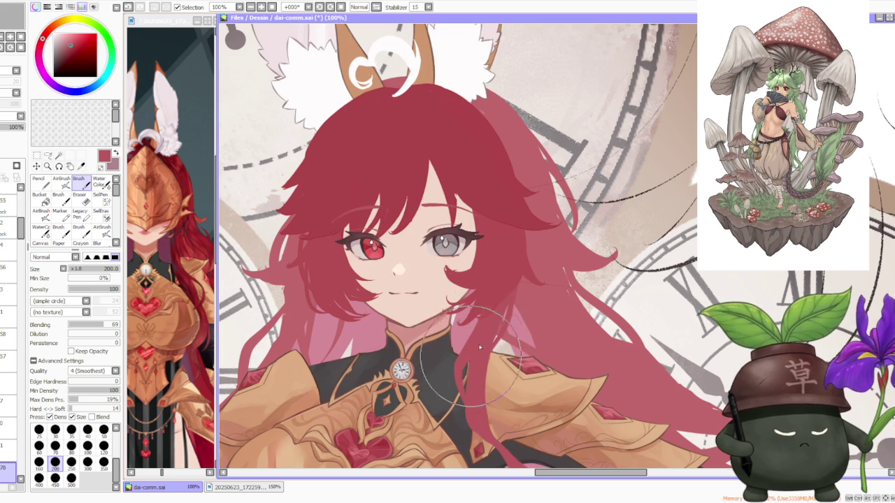
{"action": "scroll", "coordinate": [483, 329], "scroll_direction": "down", "scroll_amount": 4}
{"action": "scroll", "coordinate": [493, 301], "scroll_direction": "up", "scroll_amount": 2}
{"action": "scroll", "coordinate": [497, 287], "scroll_direction": "down", "scroll_amount": 1}
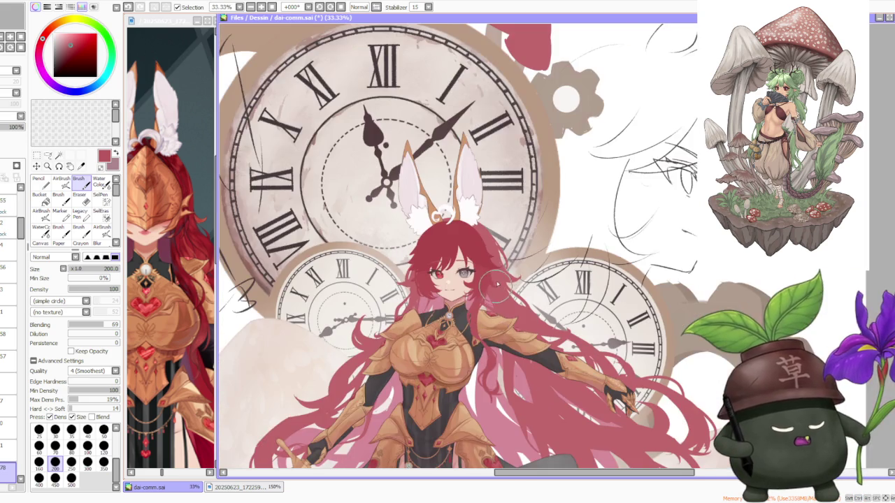
{"action": "scroll", "coordinate": [501, 363], "scroll_direction": "down", "scroll_amount": 2}
{"action": "scroll", "coordinate": [503, 222], "scroll_direction": "down", "scroll_amount": 1}
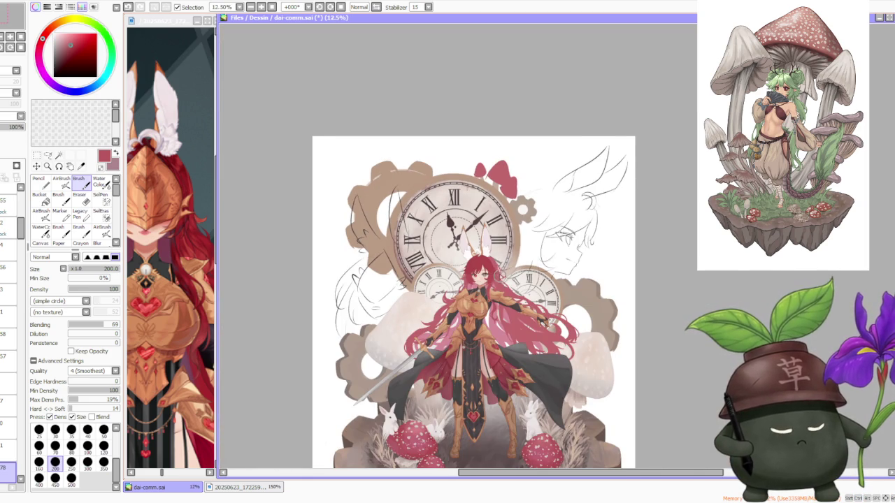
{"action": "scroll", "coordinate": [496, 274], "scroll_direction": "up", "scroll_amount": 2}
{"action": "scroll", "coordinate": [490, 266], "scroll_direction": "up", "scroll_amount": 1}
{"action": "scroll", "coordinate": [507, 307], "scroll_direction": "up", "scroll_amount": 1}
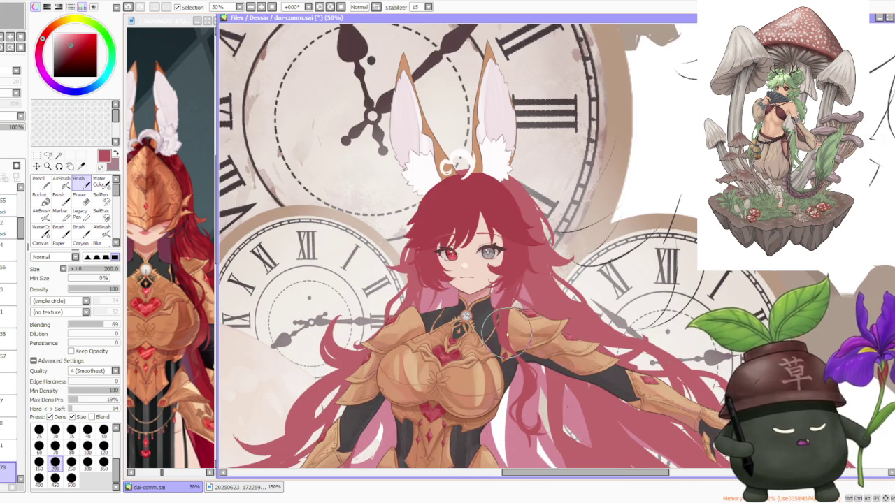
{"action": "scroll", "coordinate": [498, 285], "scroll_direction": "up", "scroll_amount": 1}
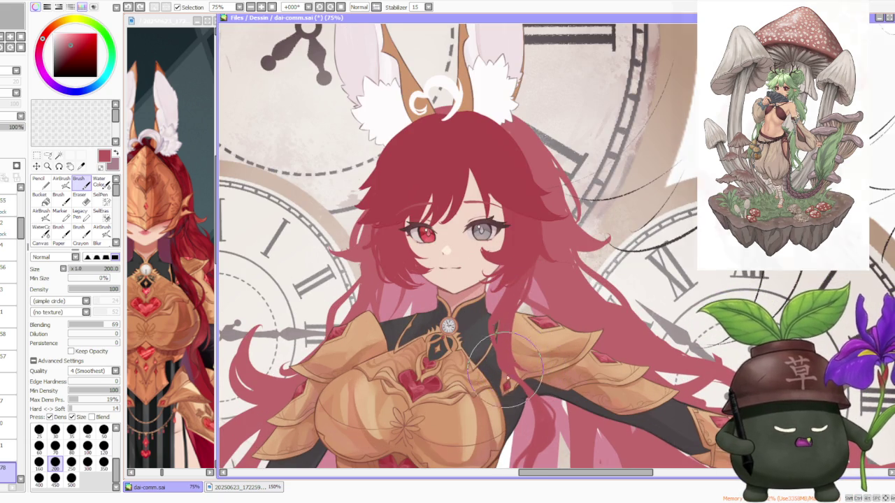
{"action": "scroll", "coordinate": [519, 368], "scroll_direction": "down", "scroll_amount": 3}
{"action": "scroll", "coordinate": [523, 392], "scroll_direction": "up", "scroll_amount": 3}
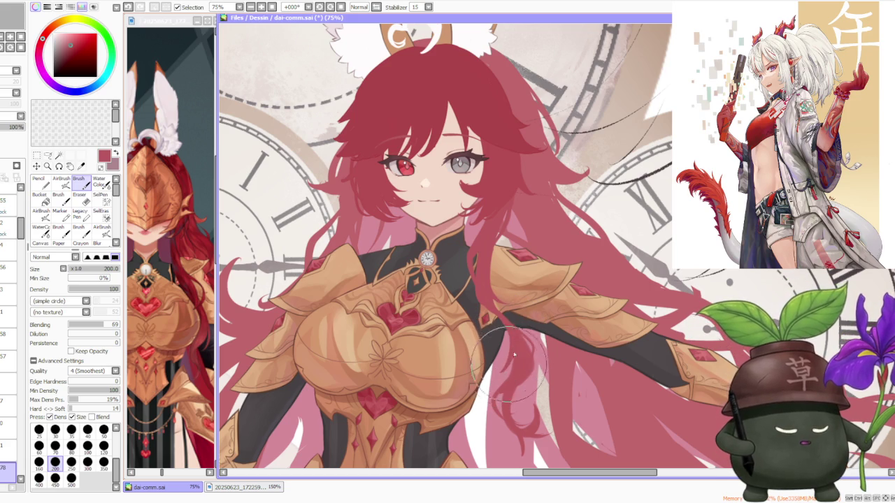
{"action": "scroll", "coordinate": [520, 324], "scroll_direction": "down", "scroll_amount": 3}
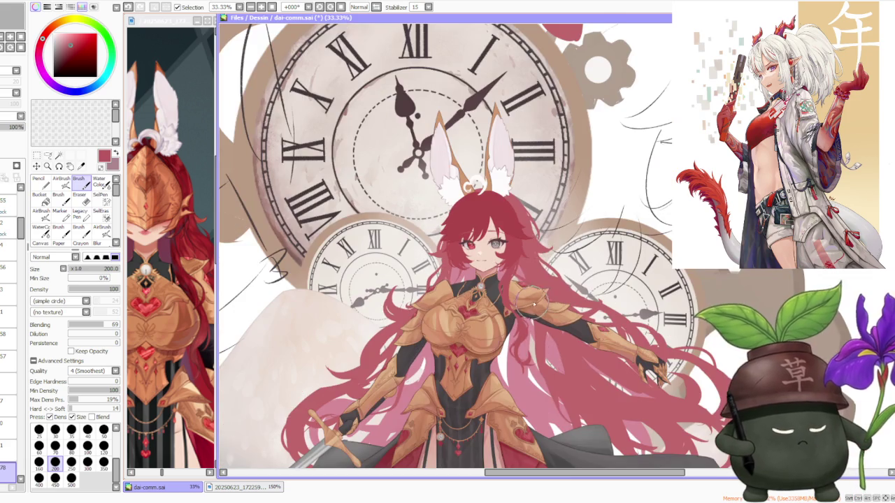
- Scroll through the Layer panel to find layer 79 and make it the active layer
{"action": "scroll", "coordinate": [543, 240], "scroll_direction": "up", "scroll_amount": 1}
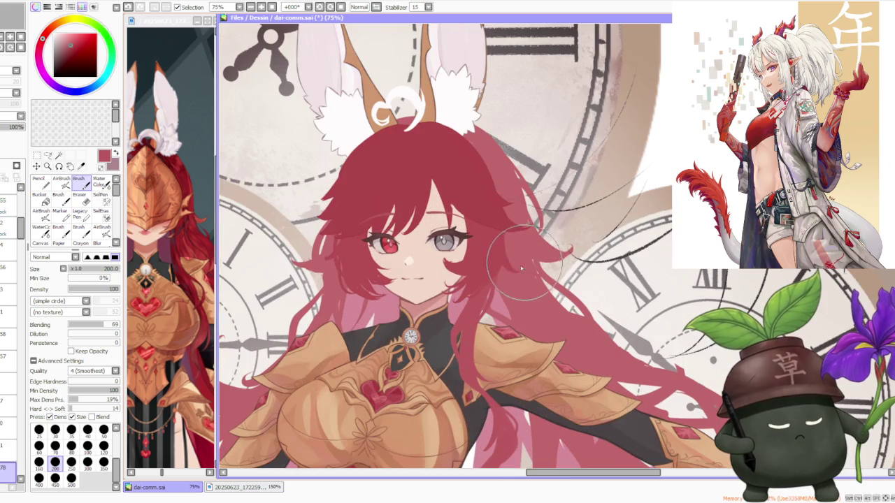
{"action": "scroll", "coordinate": [504, 280], "scroll_direction": "down", "scroll_amount": 1}
{"action": "scroll", "coordinate": [479, 310], "scroll_direction": "down", "scroll_amount": 1}
{"action": "scroll", "coordinate": [468, 346], "scroll_direction": "up", "scroll_amount": 2}
{"action": "scroll", "coordinate": [489, 321], "scroll_direction": "down", "scroll_amount": 2}
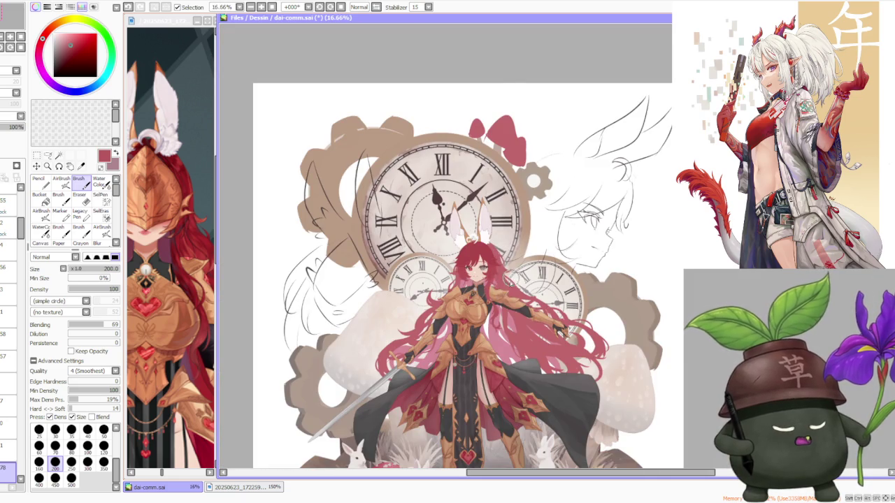
{"action": "scroll", "coordinate": [505, 284], "scroll_direction": "up", "scroll_amount": 3}
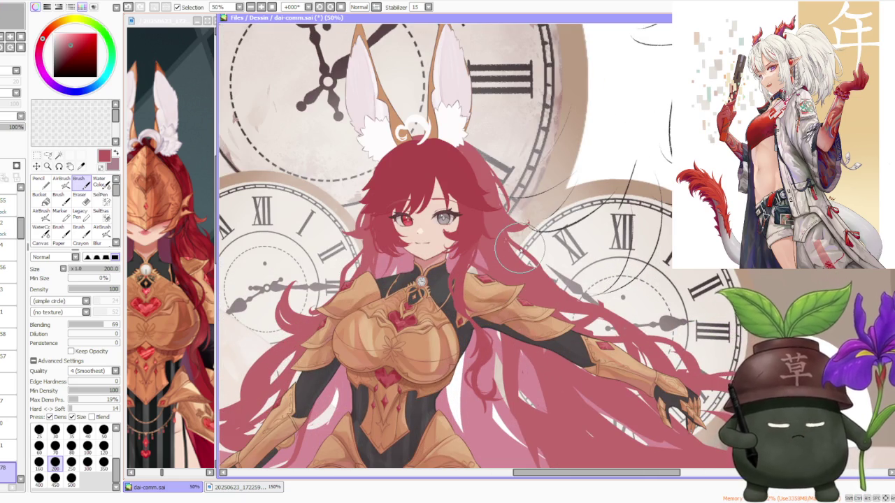
{"action": "scroll", "coordinate": [518, 248], "scroll_direction": "down", "scroll_amount": 3}
{"action": "scroll", "coordinate": [517, 249], "scroll_direction": "up", "scroll_amount": 1}
{"action": "scroll", "coordinate": [524, 193], "scroll_direction": "down", "scroll_amount": 1}
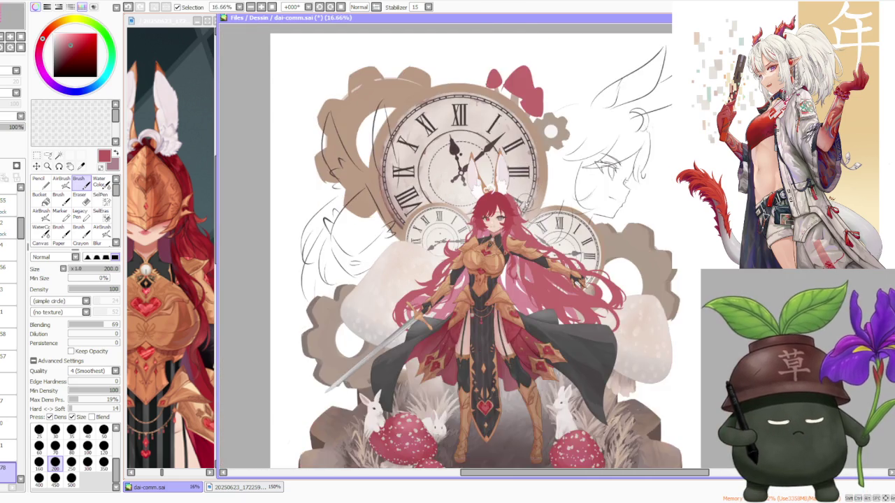
{"action": "scroll", "coordinate": [525, 206], "scroll_direction": "up", "scroll_amount": 1}
{"action": "scroll", "coordinate": [3, 310], "scroll_direction": "down", "scroll_amount": 5}
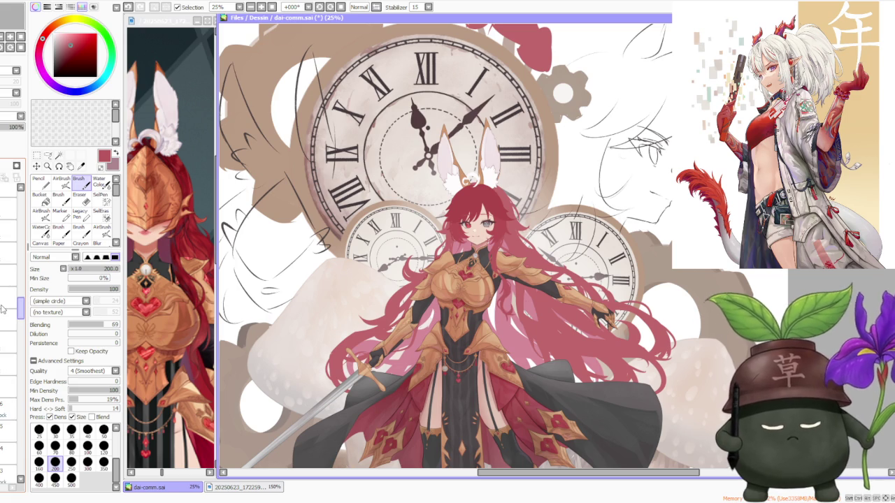
{"action": "scroll", "coordinate": [7, 313], "scroll_direction": "down", "scroll_amount": 2}
{"action": "scroll", "coordinate": [11, 319], "scroll_direction": "down", "scroll_amount": 1}
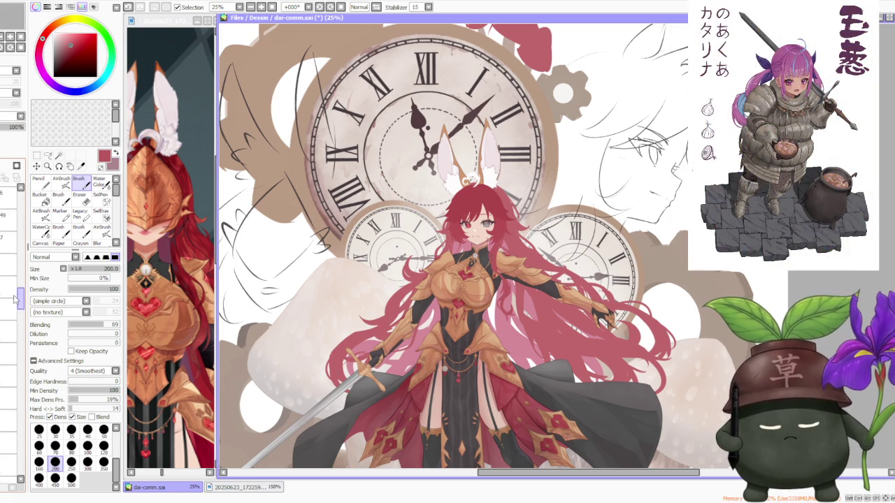
{"action": "scroll", "coordinate": [7, 294], "scroll_direction": "up", "scroll_amount": 3}
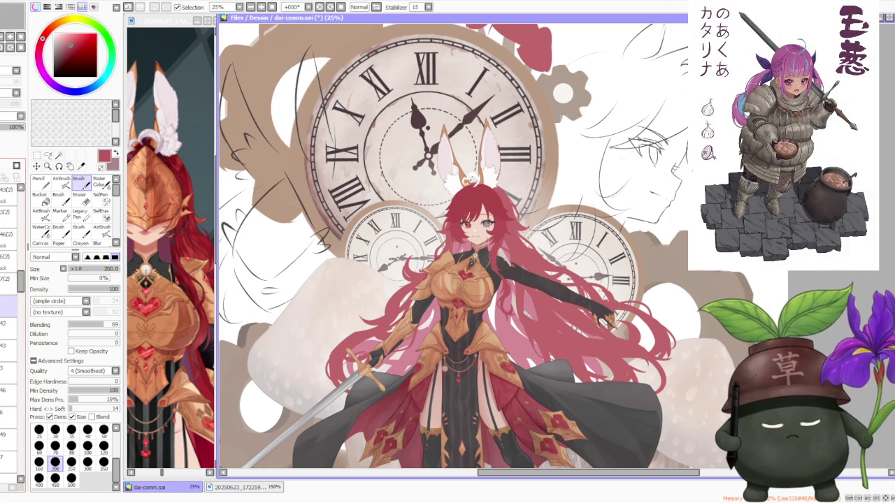
{"action": "scroll", "coordinate": [7, 301], "scroll_direction": "down", "scroll_amount": 2}
{"action": "scroll", "coordinate": [7, 343], "scroll_direction": "down", "scroll_amount": 4}
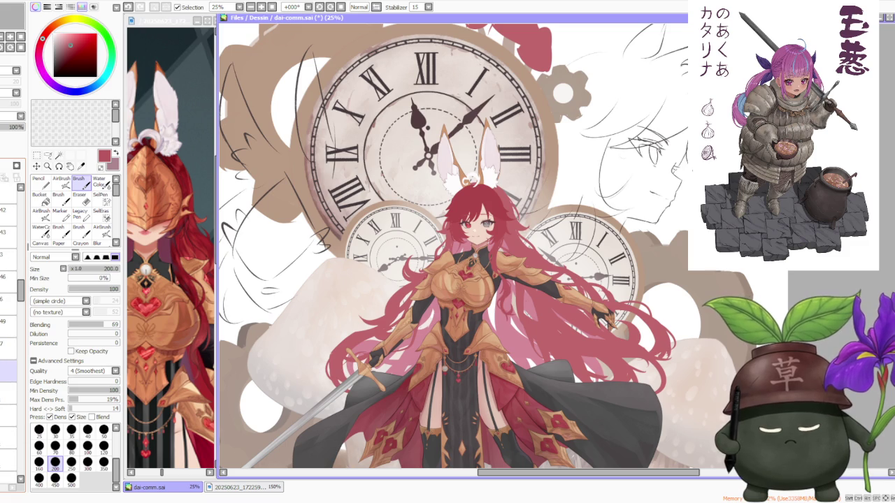
{"action": "scroll", "coordinate": [7, 350], "scroll_direction": "down", "scroll_amount": 2}
{"action": "scroll", "coordinate": [7, 377], "scroll_direction": "down", "scroll_amount": 1}
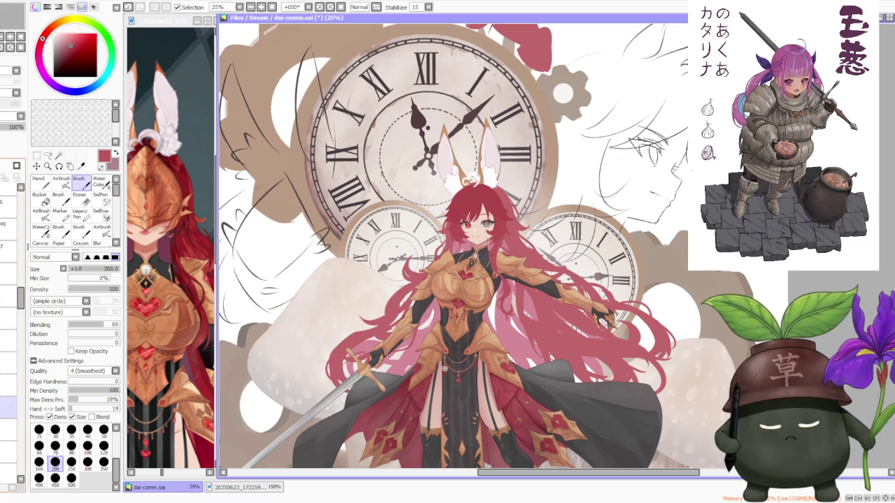
{"action": "scroll", "coordinate": [9, 315], "scroll_direction": "up", "scroll_amount": 2}
{"action": "scroll", "coordinate": [9, 315], "scroll_direction": "up", "scroll_amount": 2}
{"action": "scroll", "coordinate": [9, 315], "scroll_direction": "up", "scroll_amount": 2}
{"action": "scroll", "coordinate": [8, 315], "scroll_direction": "up", "scroll_amount": 1}
{"action": "scroll", "coordinate": [9, 315], "scroll_direction": "up", "scroll_amount": 2}
{"action": "scroll", "coordinate": [8, 315], "scroll_direction": "up", "scroll_amount": 2}
{"action": "scroll", "coordinate": [9, 315], "scroll_direction": "up", "scroll_amount": 2}
{"action": "scroll", "coordinate": [8, 315], "scroll_direction": "up", "scroll_amount": 1}
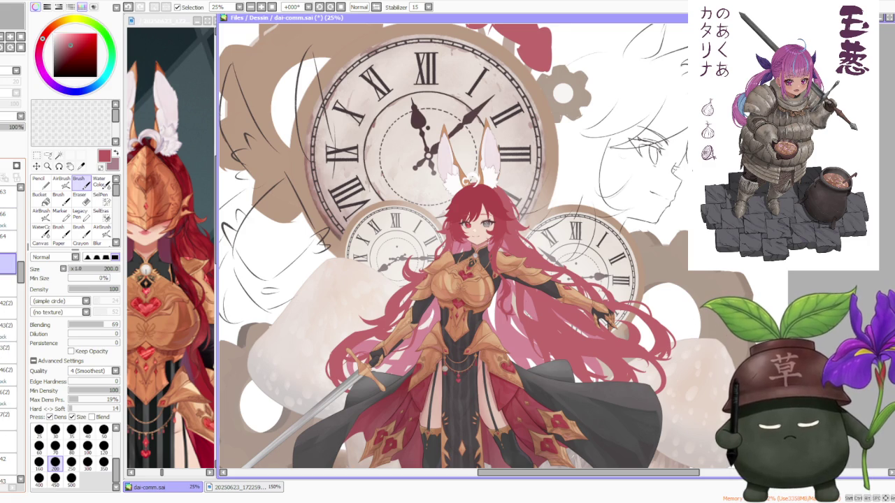
{"action": "left_click", "coordinate": [11, 287]}
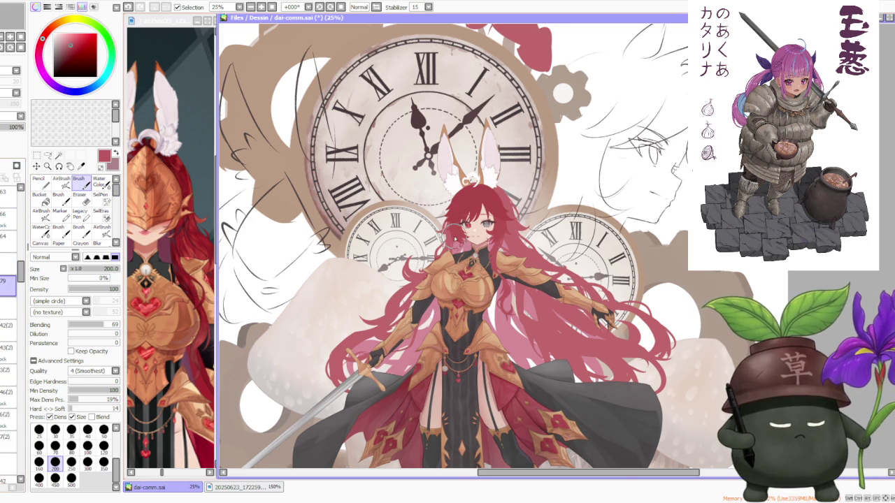
{"action": "scroll", "coordinate": [458, 229], "scroll_direction": "up", "scroll_amount": 1}
{"action": "scroll", "coordinate": [458, 230], "scroll_direction": "up", "scroll_amount": 1}
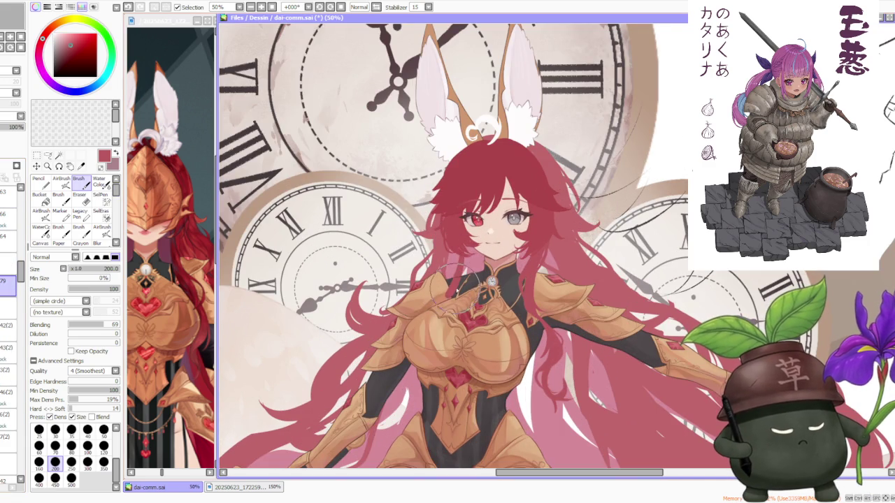
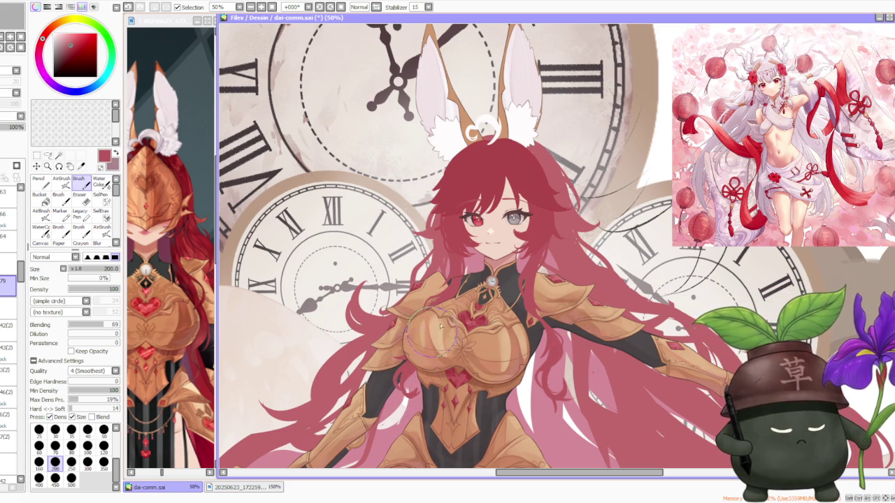
- Undo the last two brush strokes on the hair
{"action": "scroll", "coordinate": [396, 369], "scroll_direction": "down", "scroll_amount": 1}
{"action": "scroll", "coordinate": [455, 315], "scroll_direction": "down", "scroll_amount": 1}
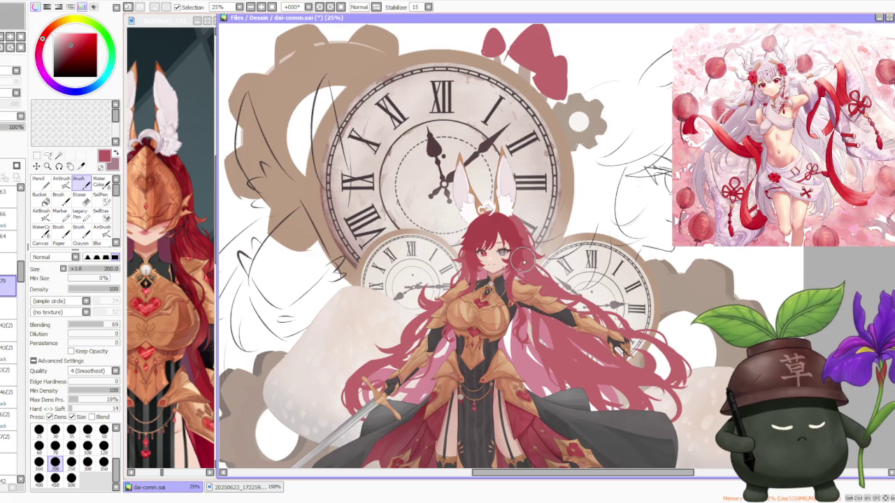
{"action": "scroll", "coordinate": [528, 238], "scroll_direction": "down", "scroll_amount": 1}
{"action": "scroll", "coordinate": [512, 236], "scroll_direction": "up", "scroll_amount": 2}
{"action": "scroll", "coordinate": [512, 237], "scroll_direction": "up", "scroll_amount": 3}
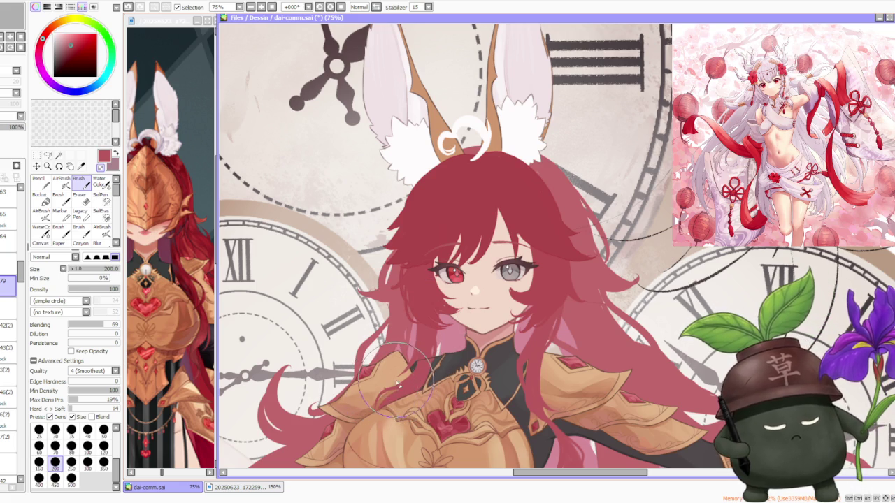
{"action": "key", "text": "ctrl+z"}
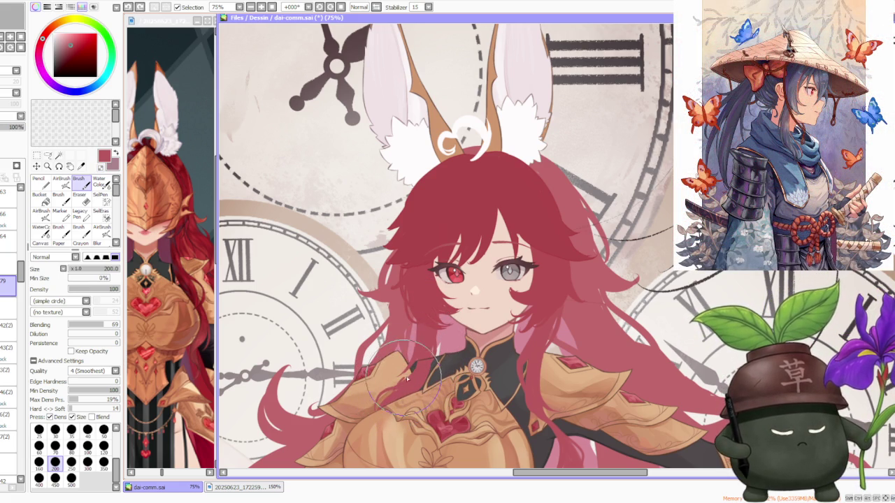
{"action": "key", "text": "ctrl+z"}
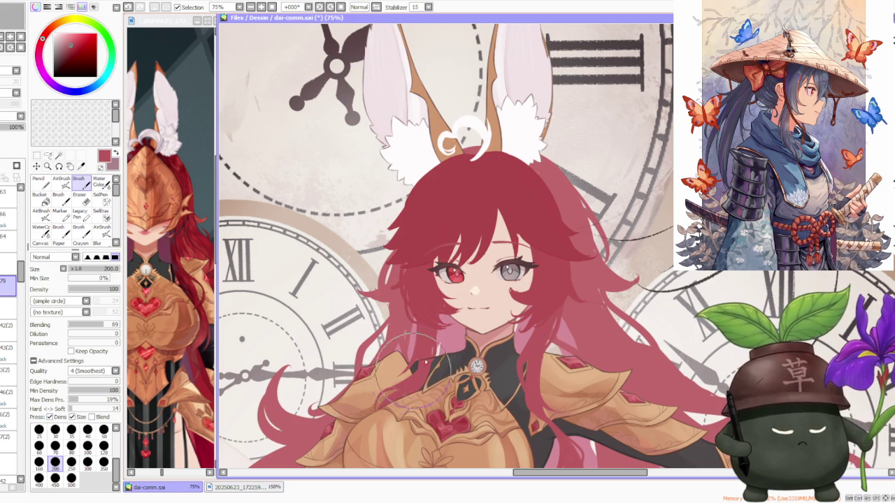
- Toggle undo and redo to compare, leaving the stroke near the red eye undone
{"action": "key", "text": "ctrl+z"}
{"action": "key", "text": "ctrl+y"}
{"action": "key", "text": "ctrl+z"}
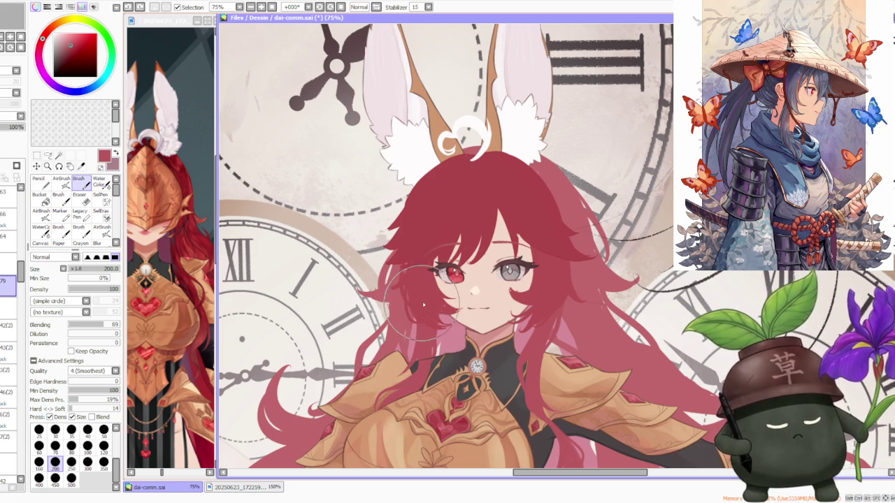
{"action": "key", "text": "ctrl+y"}
{"action": "key", "text": "ctrl+z"}
{"action": "key", "text": "ctrl+y"}
{"action": "key", "text": "ctrl+z"}
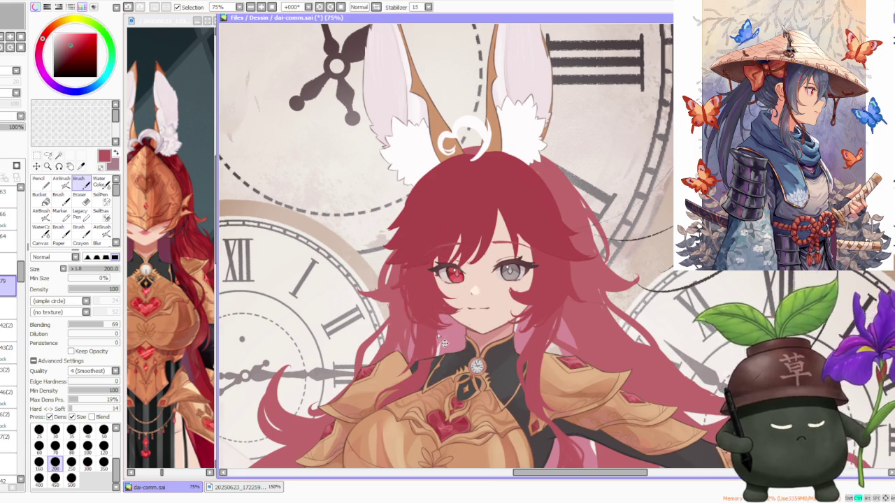
- Undo the latest stroke on the face area
{"action": "scroll", "coordinate": [490, 280], "scroll_direction": "down", "scroll_amount": 3}
{"action": "scroll", "coordinate": [489, 280], "scroll_direction": "up", "scroll_amount": 2}
{"action": "scroll", "coordinate": [433, 329], "scroll_direction": "up", "scroll_amount": 1}
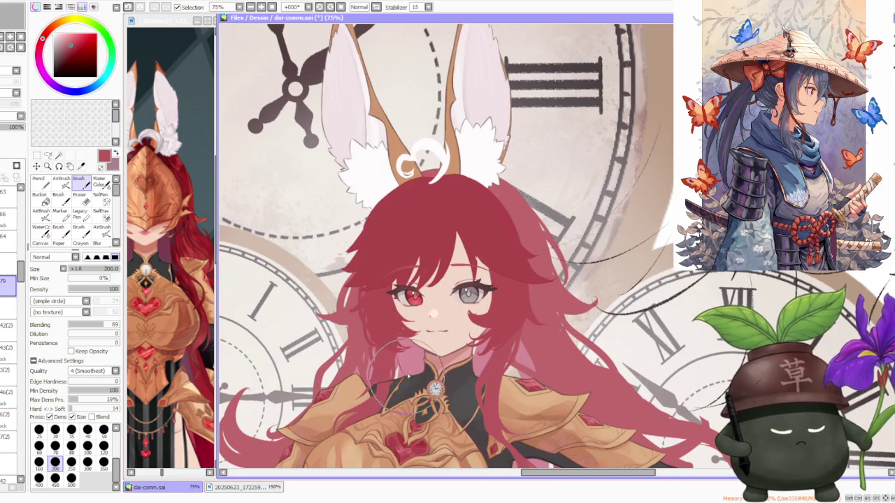
{"action": "key", "text": "ctrl+z"}
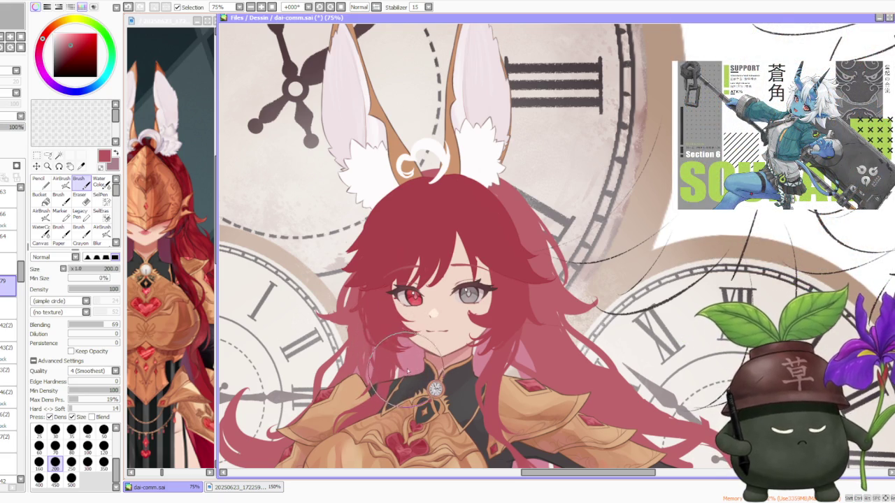
- Zoom around to compare with the reference window, then pick the Lasso tool
{"action": "scroll", "coordinate": [394, 344], "scroll_direction": "down", "scroll_amount": 3}
{"action": "scroll", "coordinate": [435, 287], "scroll_direction": "down", "scroll_amount": 1}
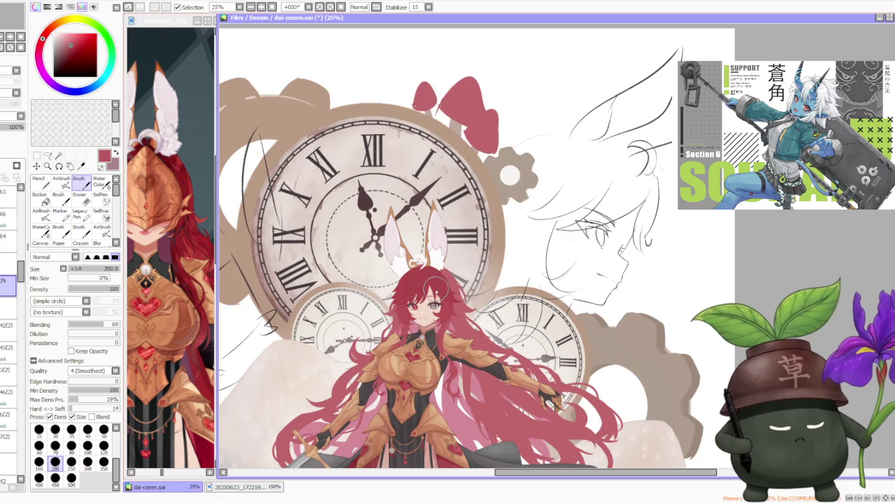
{"action": "scroll", "coordinate": [448, 340], "scroll_direction": "down", "scroll_amount": 1}
{"action": "scroll", "coordinate": [445, 294], "scroll_direction": "up", "scroll_amount": 1}
{"action": "scroll", "coordinate": [440, 219], "scroll_direction": "down", "scroll_amount": 2}
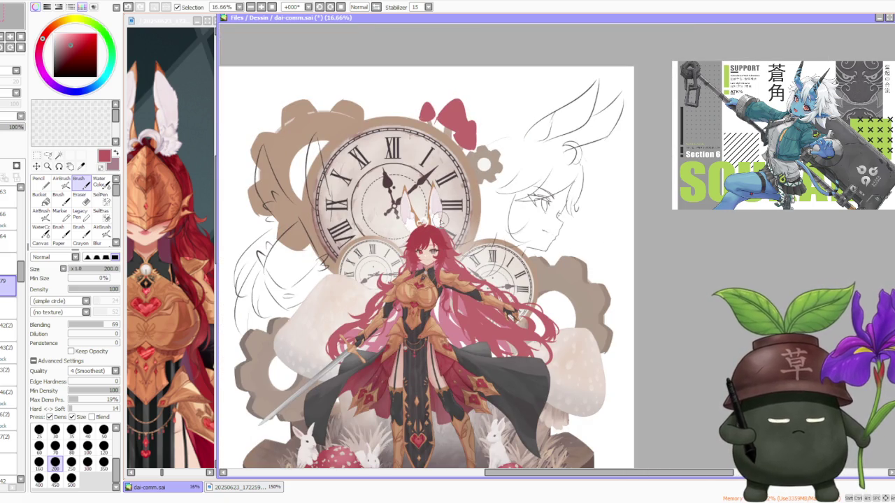
{"action": "scroll", "coordinate": [441, 220], "scroll_direction": "up", "scroll_amount": 2}
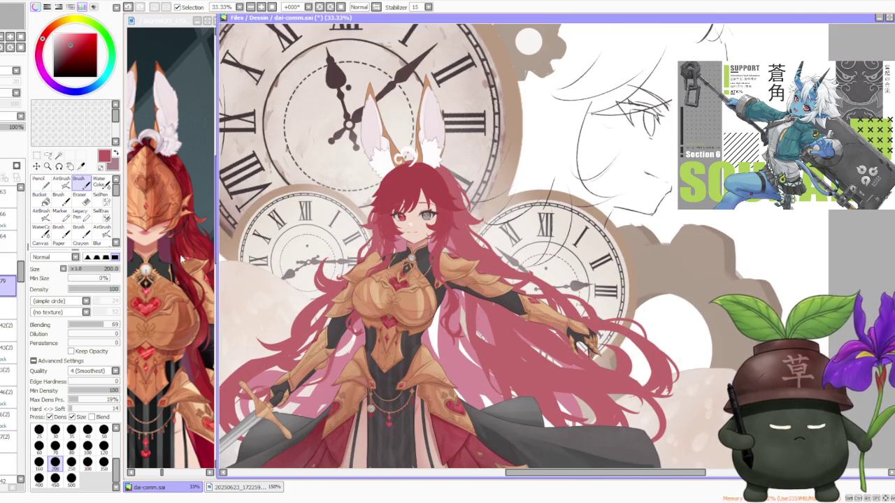
{"action": "scroll", "coordinate": [183, 292], "scroll_direction": "down", "scroll_amount": 1}
{"action": "scroll", "coordinate": [168, 292], "scroll_direction": "up", "scroll_amount": 1}
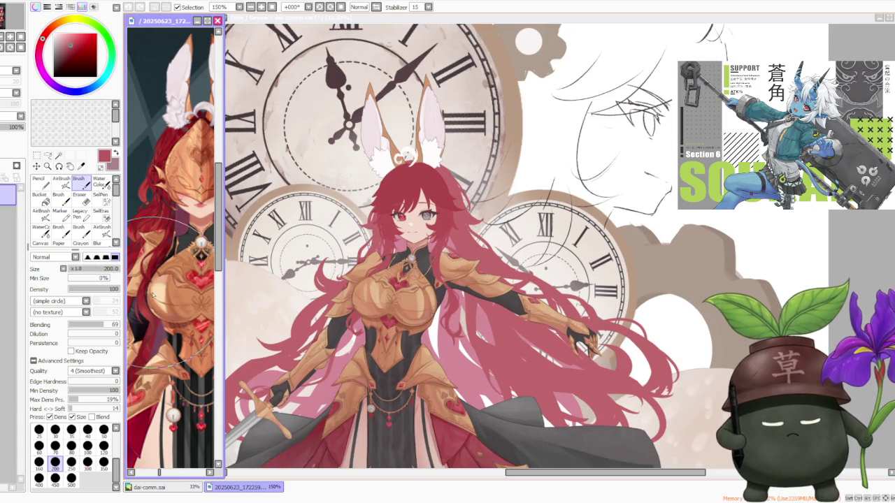
{"action": "scroll", "coordinate": [157, 292], "scroll_direction": "down", "scroll_amount": 1}
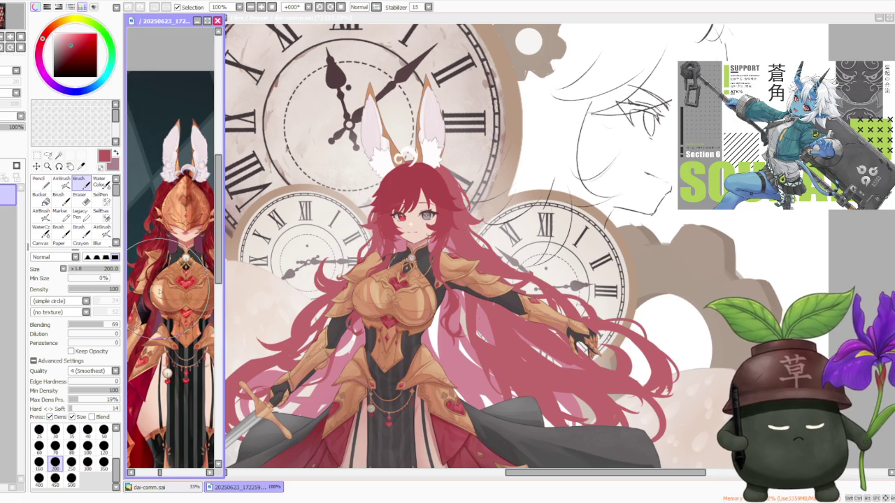
{"action": "scroll", "coordinate": [159, 292], "scroll_direction": "down", "scroll_amount": 1}
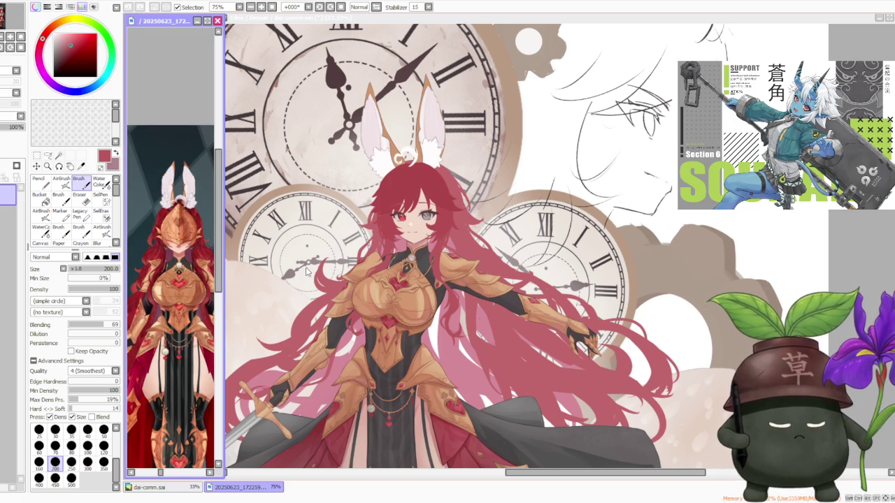
{"action": "scroll", "coordinate": [453, 234], "scroll_direction": "down", "scroll_amount": 1}
{"action": "scroll", "coordinate": [455, 232], "scroll_direction": "down", "scroll_amount": 2}
{"action": "scroll", "coordinate": [462, 230], "scroll_direction": "down", "scroll_amount": 1}
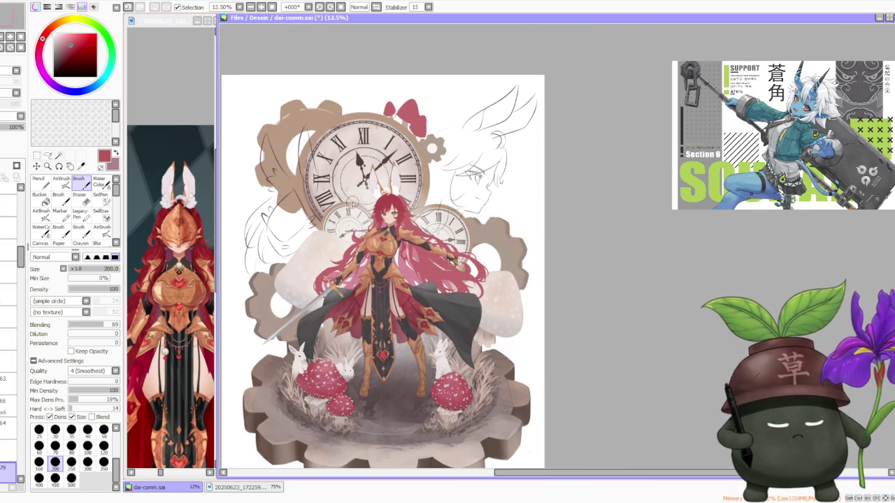
{"action": "scroll", "coordinate": [353, 203], "scroll_direction": "up", "scroll_amount": 3}
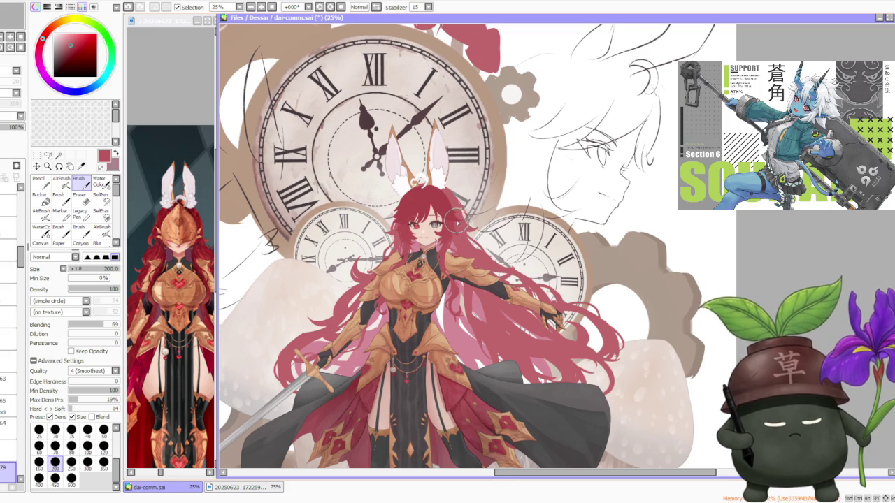
{"action": "scroll", "coordinate": [455, 223], "scroll_direction": "up", "scroll_amount": 2}
{"action": "scroll", "coordinate": [454, 224], "scroll_direction": "up", "scroll_amount": 1}
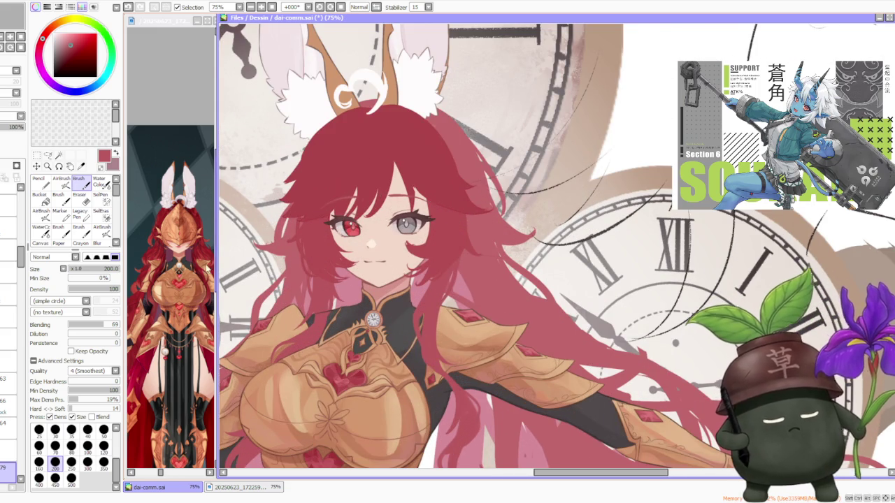
{"action": "left_click", "coordinate": [47, 155]}
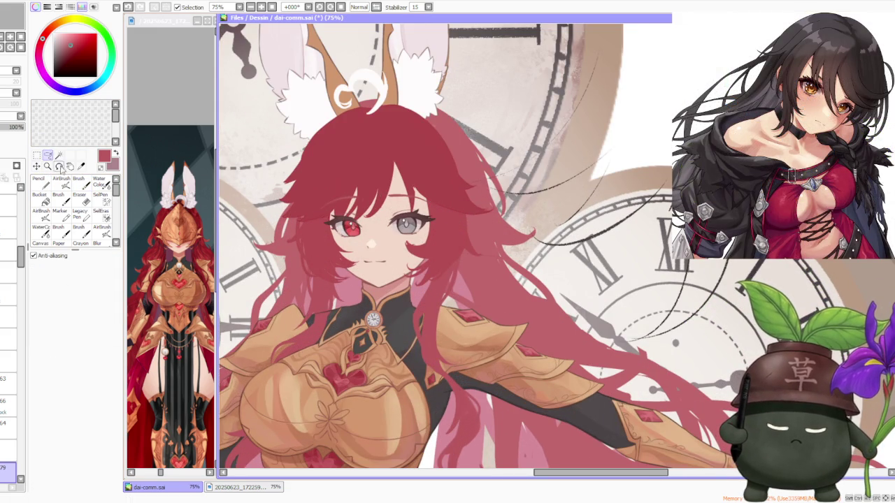
- Lasso the hair strand beside the red eye and free-deform it, pulling its corner up-right
{"action": "left_click_drag", "start_coordinate": [326, 207], "coordinate": [253, 297]}
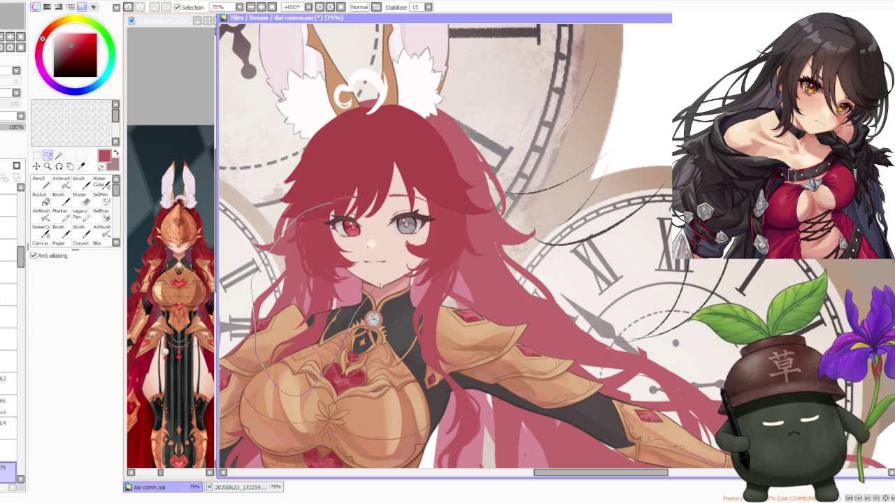
{"action": "left_click_drag", "start_coordinate": [380, 285], "coordinate": [360, 308]}
{"action": "left_click", "coordinate": [37, 155]}
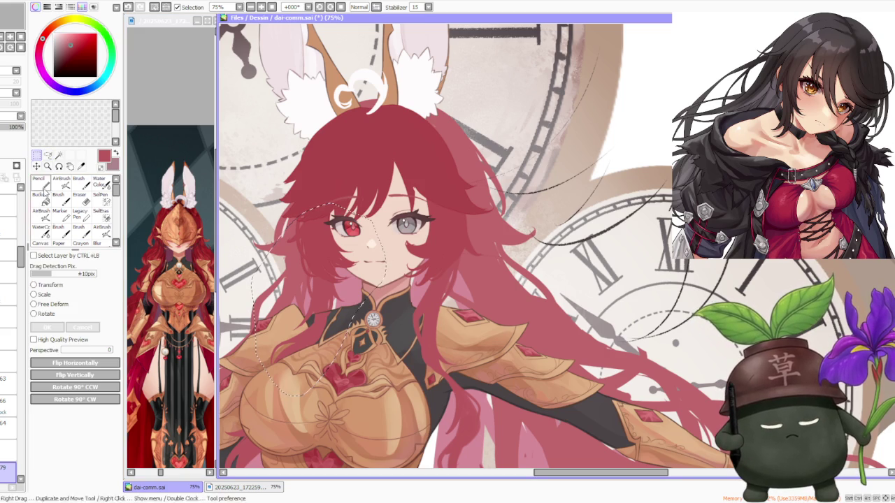
{"action": "left_click", "coordinate": [52, 304]}
{"action": "scroll", "coordinate": [334, 272], "scroll_direction": "up", "scroll_amount": 2}
{"action": "mouse_move", "coordinate": [287, 218]}
{"action": "left_mouse_down"}
{"action": "mouse_move", "coordinate": [301, 220]}
{"action": "mouse_move", "coordinate": [284, 218]}
{"action": "left_mouse_up"}
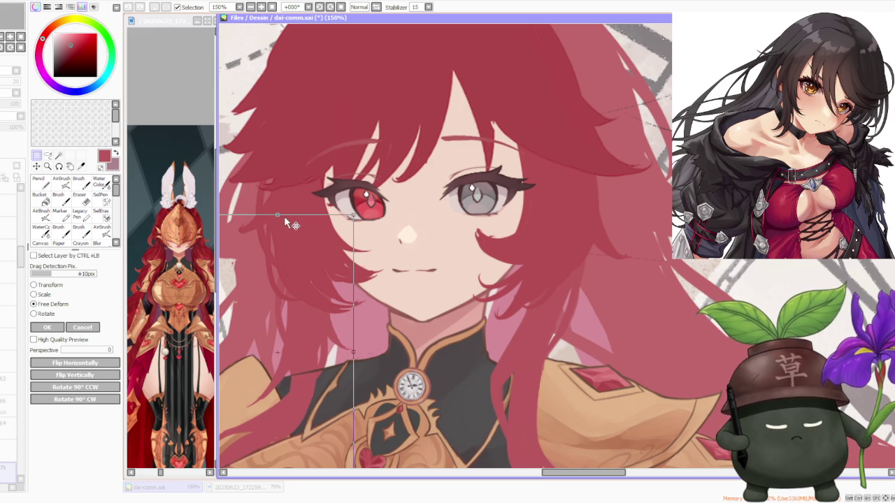
{"action": "left_click", "coordinate": [95, 331]}
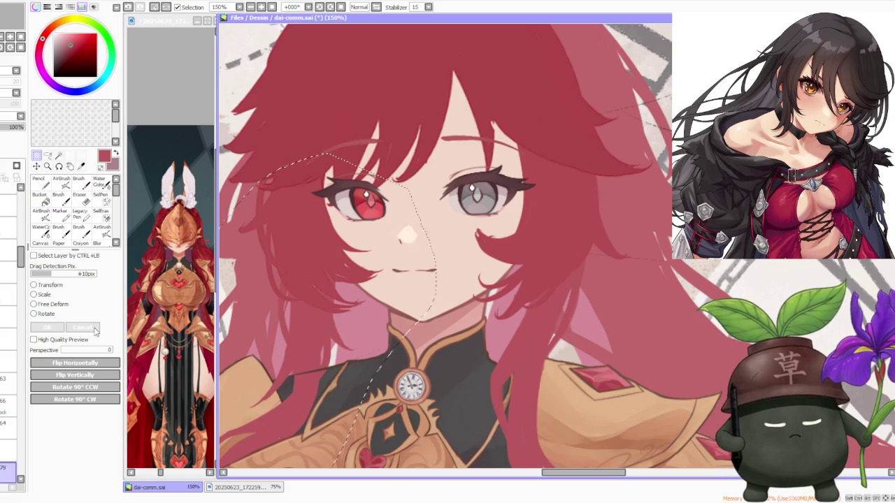
{"action": "left_click", "coordinate": [53, 305]}
{"action": "scroll", "coordinate": [402, 240], "scroll_direction": "down", "scroll_amount": 5}
{"action": "scroll", "coordinate": [372, 241], "scroll_direction": "up", "scroll_amount": 5}
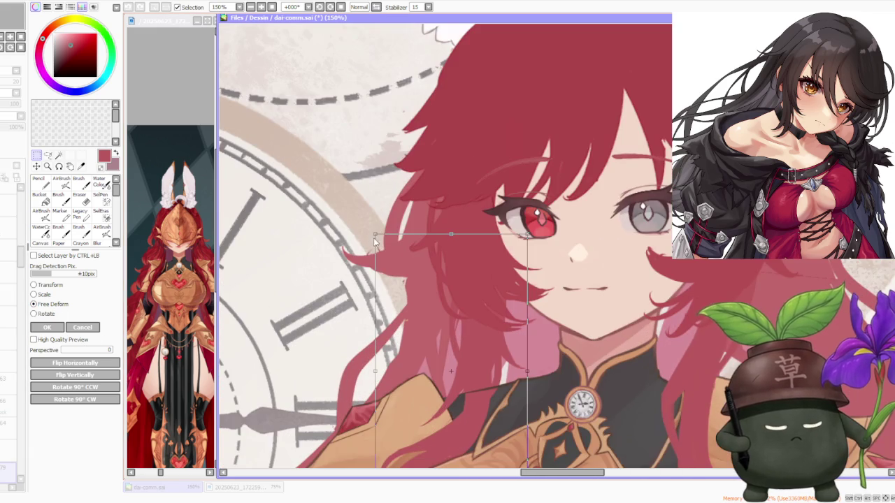
{"action": "left_click_drag", "start_coordinate": [376, 236], "coordinate": [389, 231]}
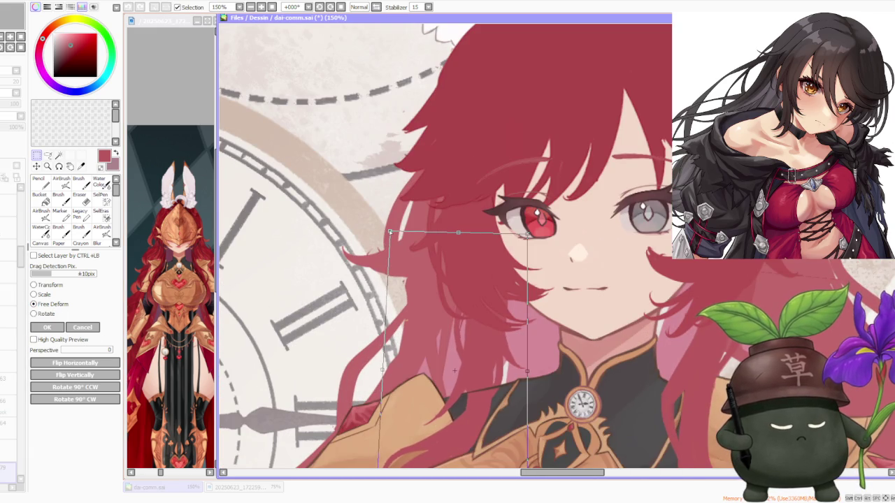
{"action": "scroll", "coordinate": [390, 232], "scroll_direction": "down", "scroll_amount": 3}
{"action": "scroll", "coordinate": [435, 255], "scroll_direction": "down", "scroll_amount": 2}
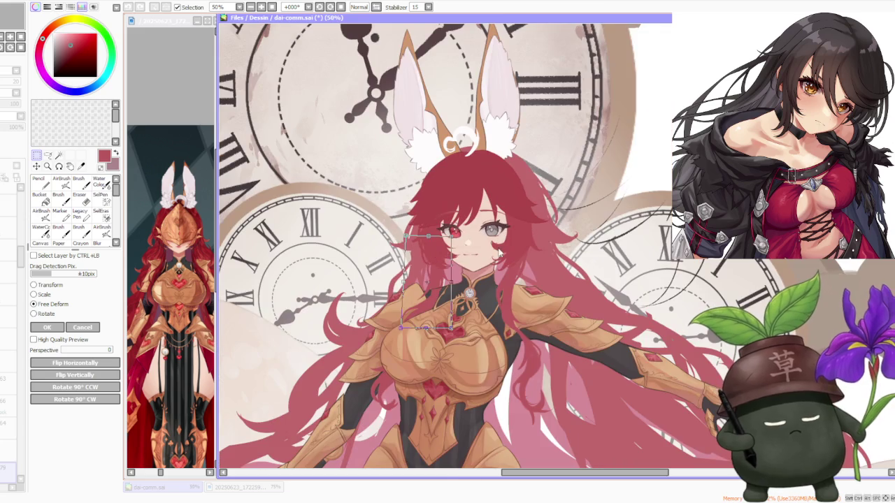
{"action": "left_click", "coordinate": [44, 328]}
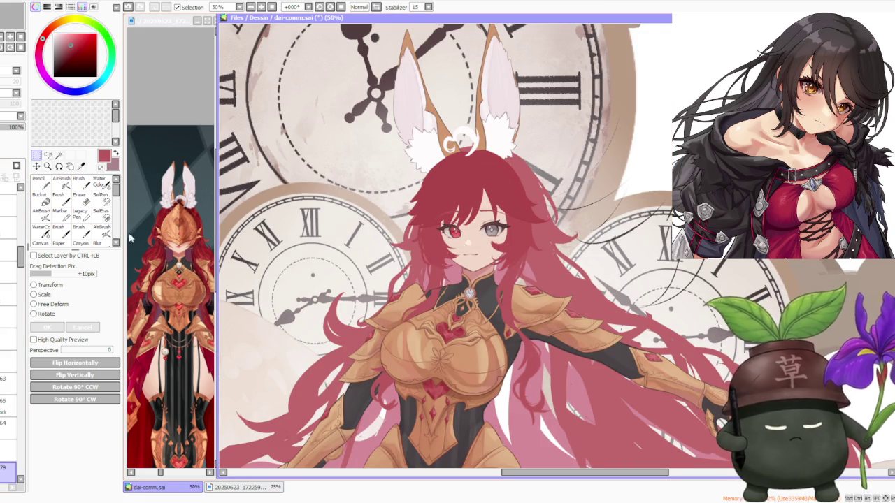
- On a lower layer, free-deform the hair strand slightly left and down and apply it
{"action": "left_click", "coordinate": [21, 220]}
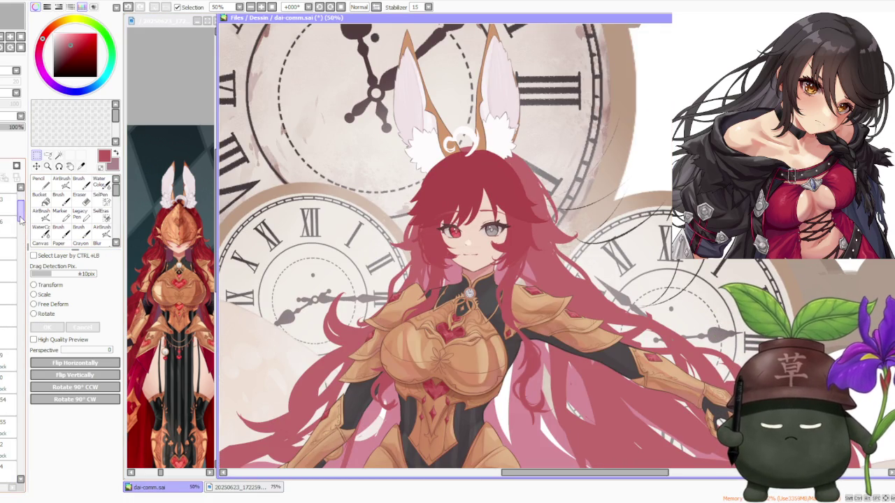
{"action": "left_click", "coordinate": [9, 273]}
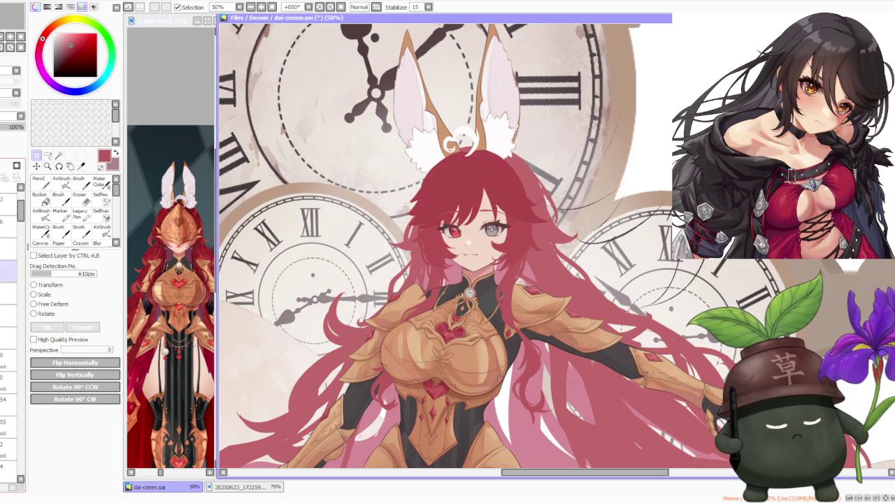
{"action": "left_click", "coordinate": [8, 294]}
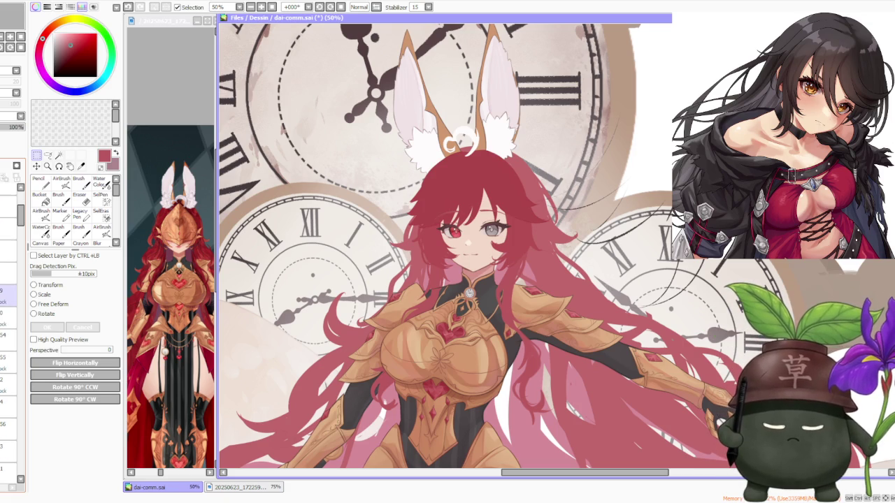
{"action": "left_click", "coordinate": [8, 371]}
{"action": "scroll", "coordinate": [13, 315], "scroll_direction": "down", "scroll_amount": 3}
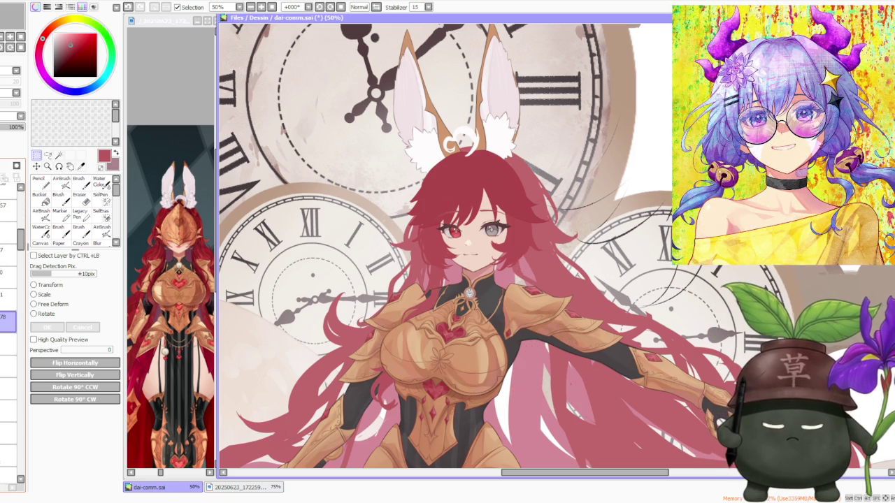
{"action": "left_click", "coordinate": [52, 304]}
{"action": "scroll", "coordinate": [471, 291], "scroll_direction": "up", "scroll_amount": 1}
{"action": "scroll", "coordinate": [471, 291], "scroll_direction": "up", "scroll_amount": 1}
{"action": "mouse_move", "coordinate": [584, 184]}
{"action": "left_mouse_down"}
{"action": "mouse_move", "coordinate": [562, 194]}
{"action": "mouse_move", "coordinate": [553, 184]}
{"action": "left_mouse_up"}
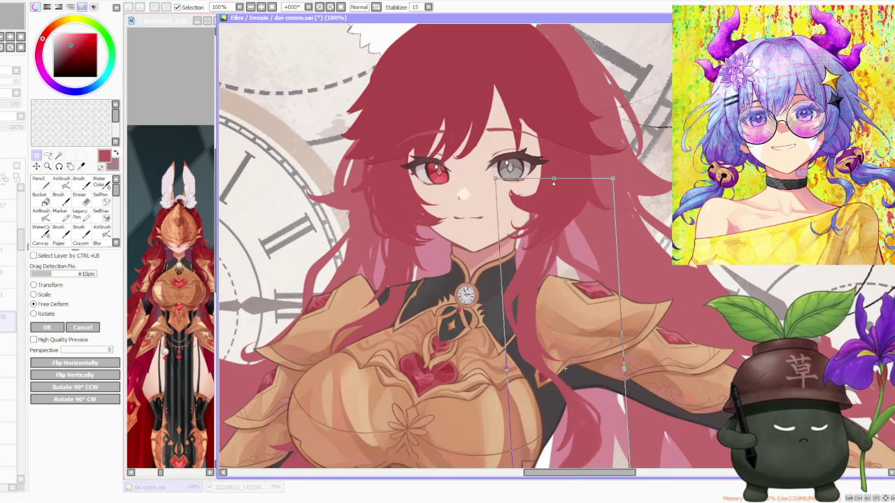
{"action": "scroll", "coordinate": [552, 218], "scroll_direction": "down", "scroll_amount": 2}
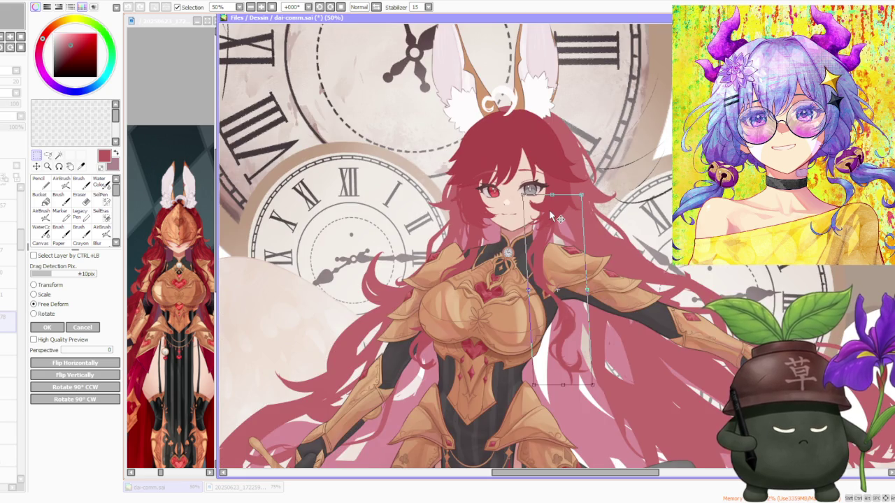
{"action": "scroll", "coordinate": [553, 219], "scroll_direction": "down", "scroll_amount": 1}
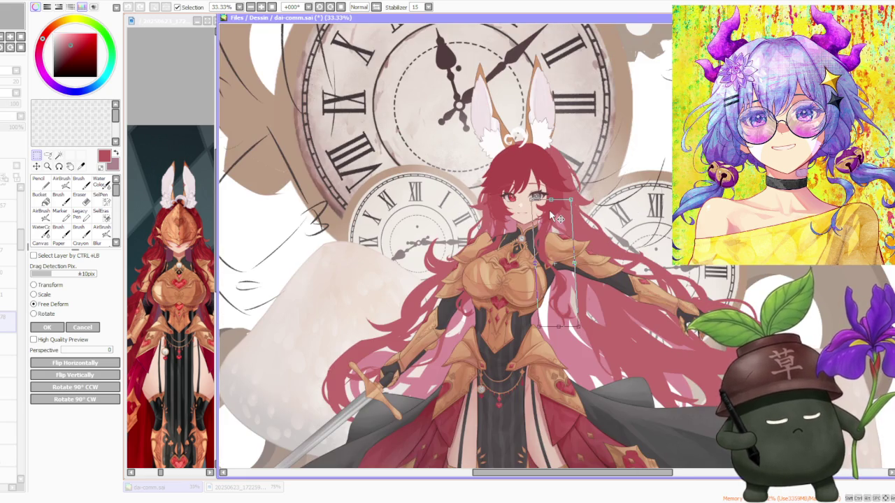
{"action": "scroll", "coordinate": [551, 218], "scroll_direction": "up", "scroll_amount": 3}
{"action": "left_click", "coordinate": [47, 327]}
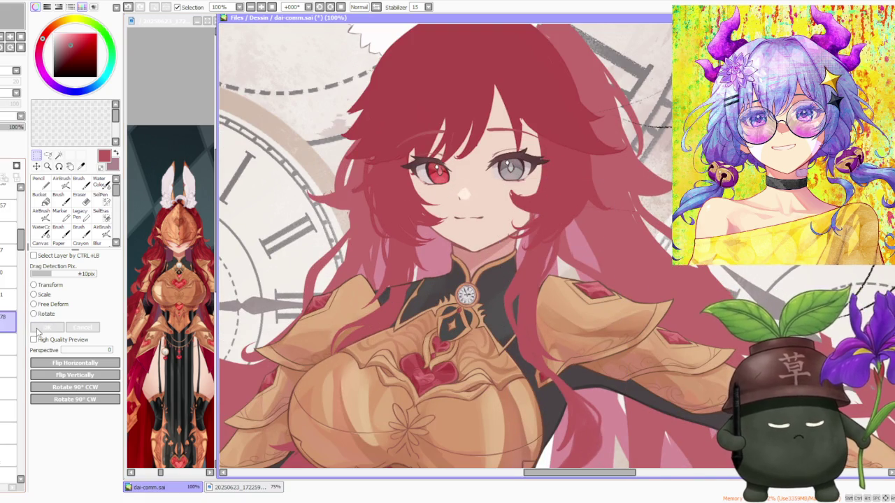
- Switch to the Brush tool with B and zoom in and out to review the illustration
{"action": "key", "text": "b"}
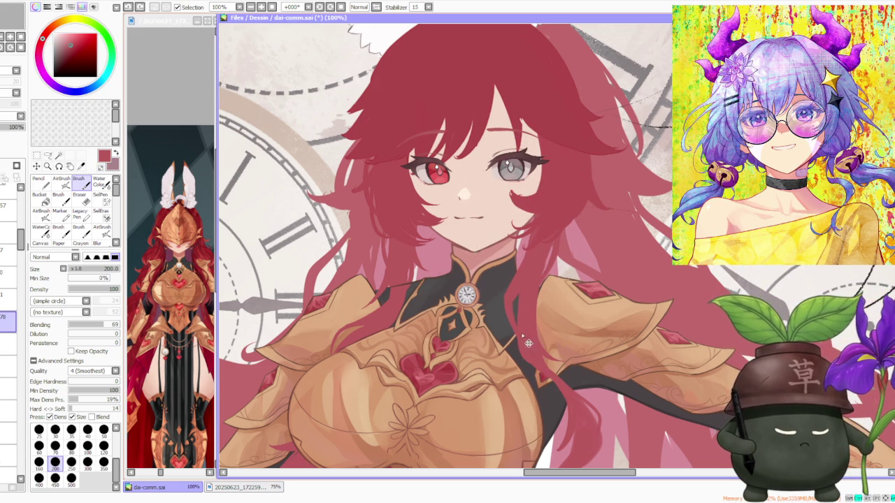
{"action": "scroll", "coordinate": [568, 332], "scroll_direction": "up", "scroll_amount": 2}
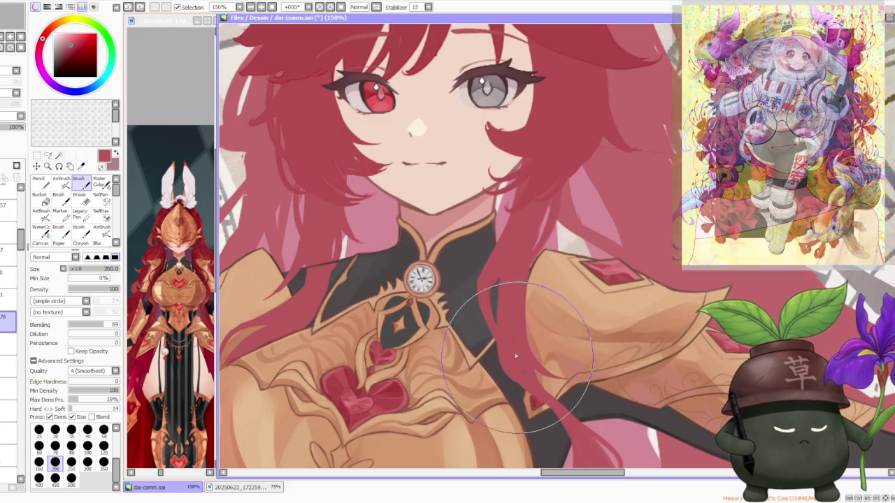
{"action": "scroll", "coordinate": [531, 371], "scroll_direction": "down", "scroll_amount": 2}
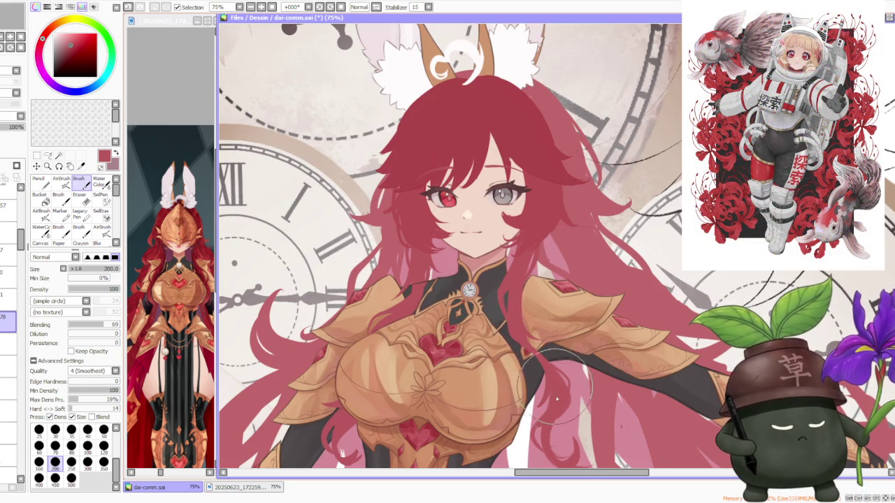
{"action": "scroll", "coordinate": [556, 392], "scroll_direction": "down", "scroll_amount": 1}
{"action": "scroll", "coordinate": [557, 403], "scroll_direction": "up", "scroll_amount": 2}
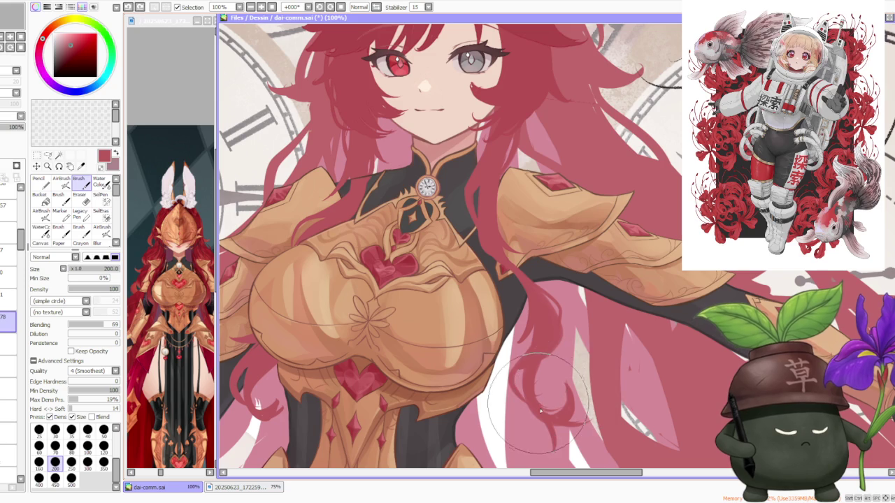
{"action": "scroll", "coordinate": [549, 381], "scroll_direction": "down", "scroll_amount": 1}
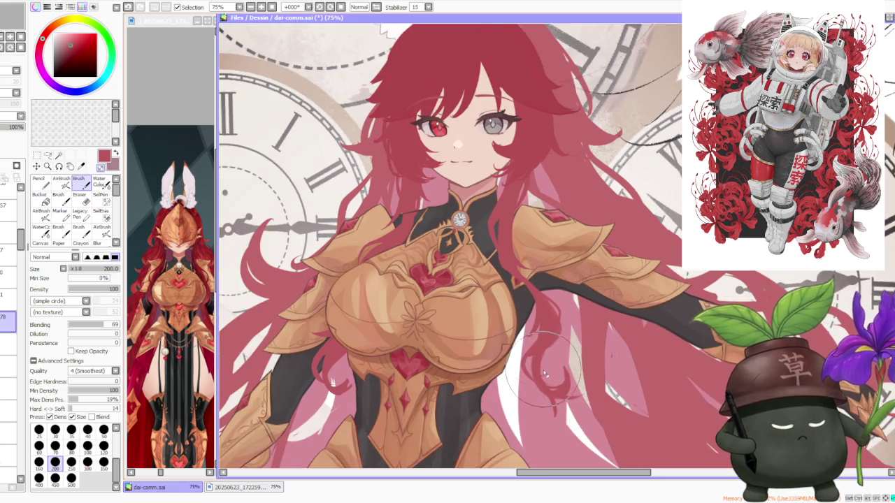
{"action": "scroll", "coordinate": [546, 364], "scroll_direction": "up", "scroll_amount": 1}
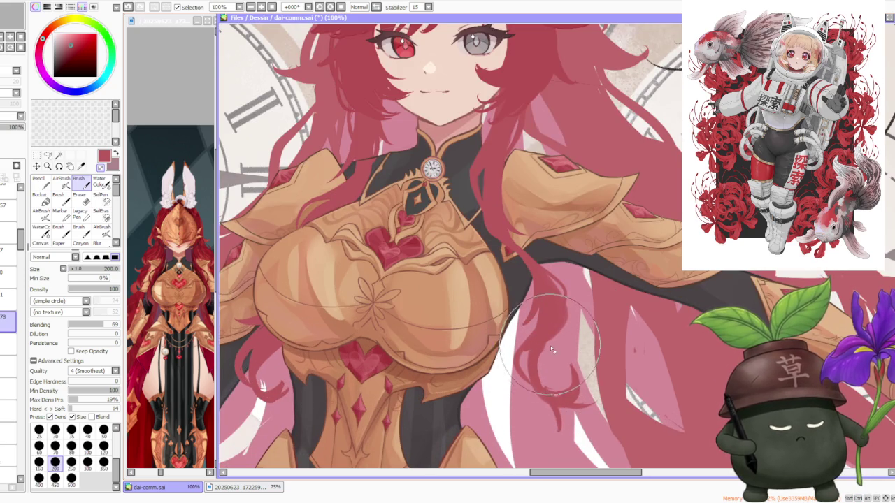
{"action": "scroll", "coordinate": [556, 351], "scroll_direction": "down", "scroll_amount": 2}
{"action": "scroll", "coordinate": [584, 262], "scroll_direction": "down", "scroll_amount": 1}
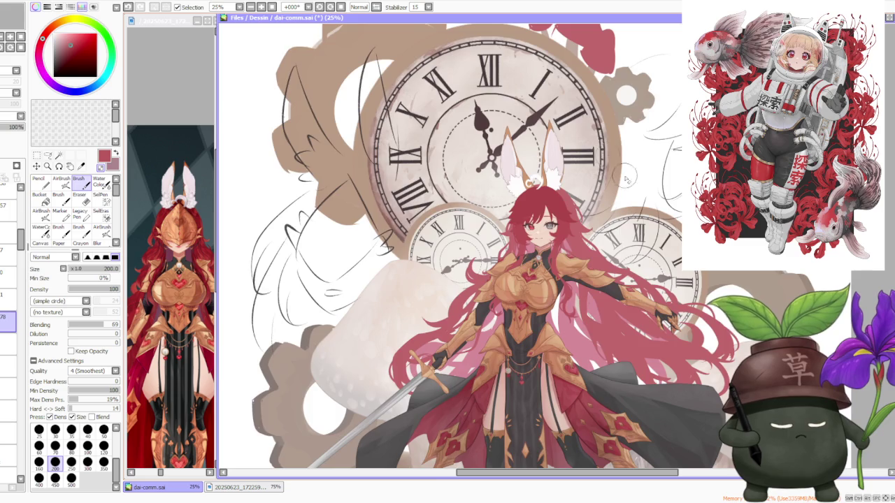
{"action": "scroll", "coordinate": [575, 260], "scroll_direction": "down", "scroll_amount": 1}
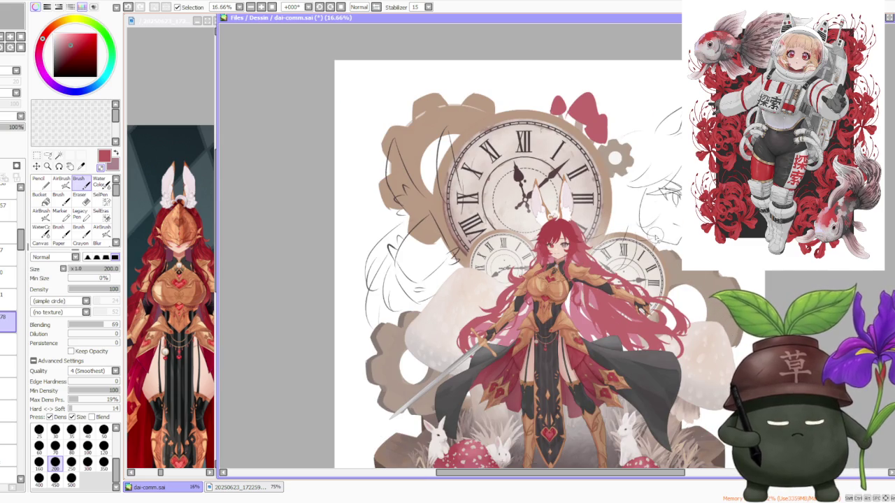
{"action": "scroll", "coordinate": [663, 304], "scroll_direction": "up", "scroll_amount": 1}
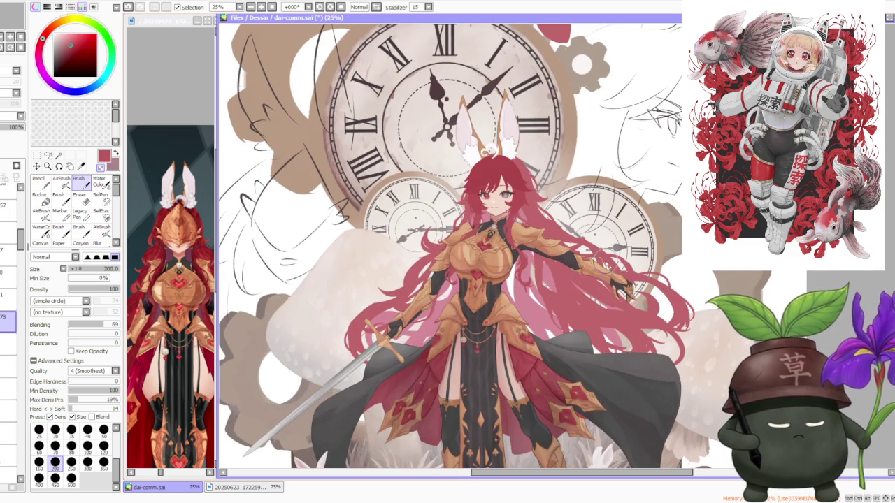
- Make a different layer active in the Layer panel and zoom in on the bunny ears
{"action": "scroll", "coordinate": [594, 248], "scroll_direction": "down", "scroll_amount": 1}
{"action": "scroll", "coordinate": [604, 277], "scroll_direction": "down", "scroll_amount": 1}
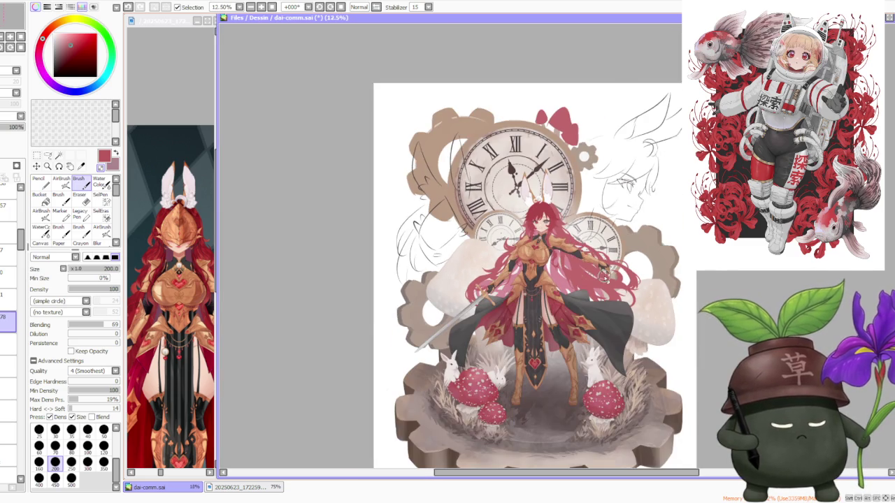
{"action": "scroll", "coordinate": [603, 275], "scroll_direction": "up", "scroll_amount": 1}
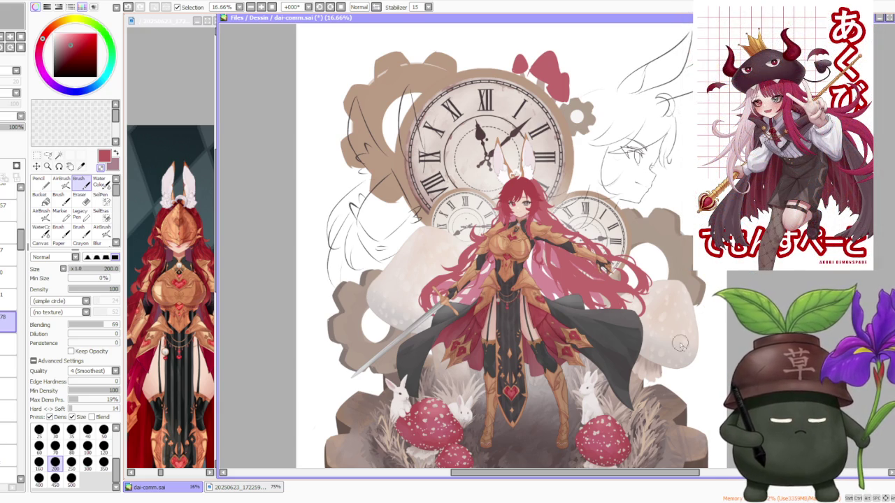
{"action": "scroll", "coordinate": [584, 208], "scroll_direction": "up", "scroll_amount": 1}
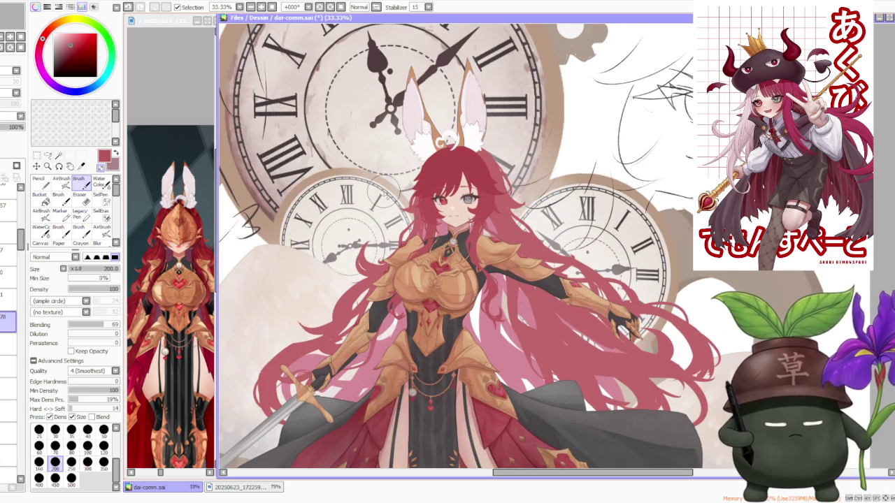
{"action": "scroll", "coordinate": [10, 279], "scroll_direction": "down", "scroll_amount": 3}
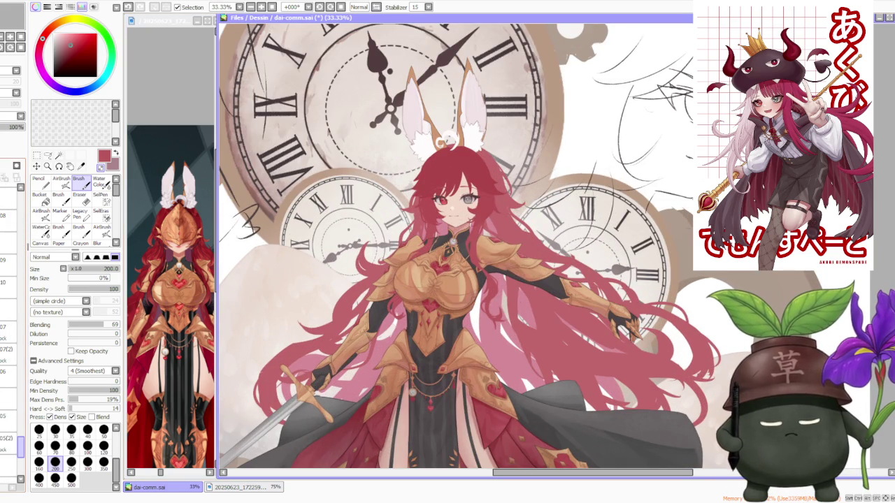
{"action": "scroll", "coordinate": [11, 314], "scroll_direction": "down", "scroll_amount": 3}
{"action": "left_click", "coordinate": [9, 265]}
{"action": "scroll", "coordinate": [10, 314], "scroll_direction": "down", "scroll_amount": 2}
{"action": "scroll", "coordinate": [11, 315], "scroll_direction": "down", "scroll_amount": 2}
{"action": "scroll", "coordinate": [10, 314], "scroll_direction": "down", "scroll_amount": 2}
{"action": "scroll", "coordinate": [11, 314], "scroll_direction": "up", "scroll_amount": 2}
{"action": "scroll", "coordinate": [11, 314], "scroll_direction": "up", "scroll_amount": 2}
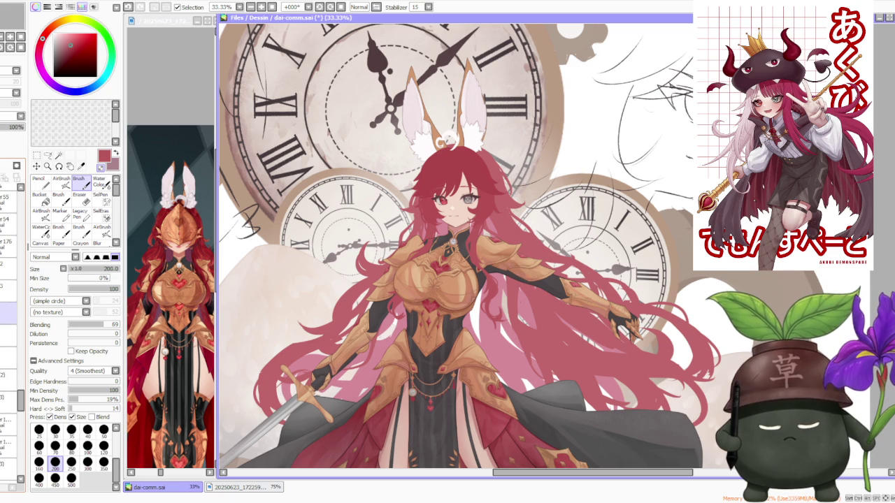
{"action": "scroll", "coordinate": [10, 315], "scroll_direction": "up", "scroll_amount": 3}
{"action": "left_click", "coordinate": [9, 265]}
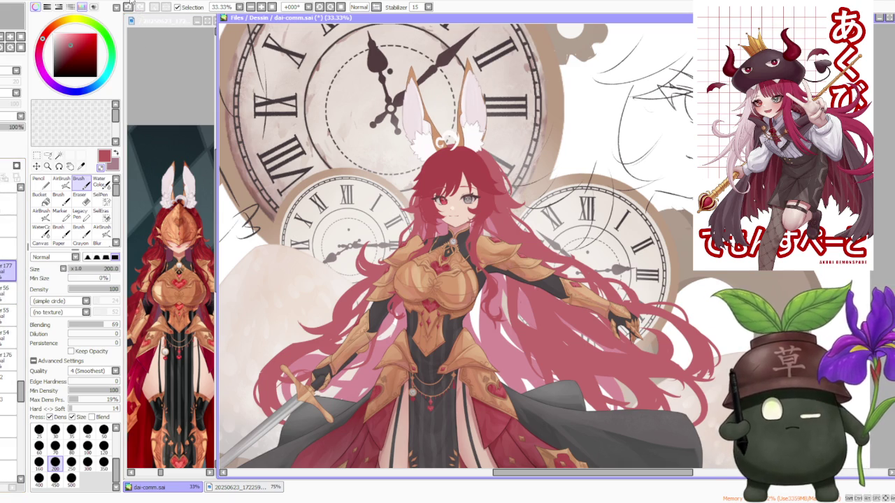
{"action": "left_click", "coordinate": [136, 22]}
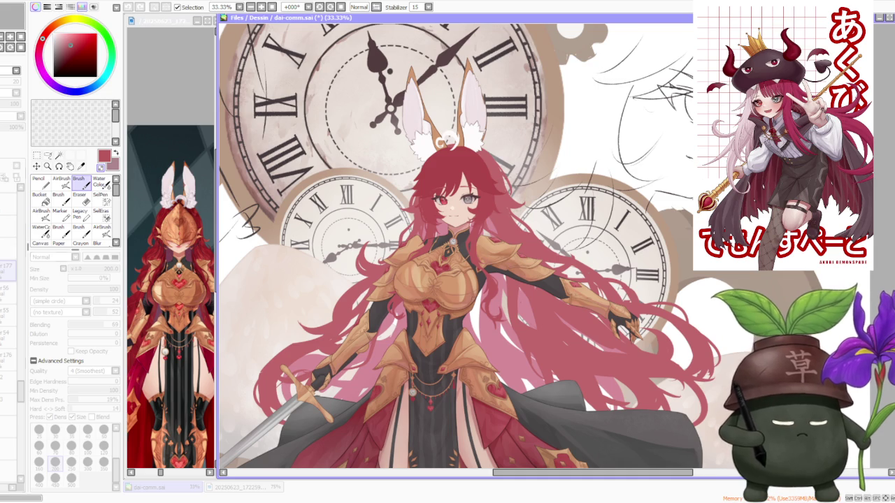
{"action": "scroll", "coordinate": [434, 120], "scroll_direction": "down", "scroll_amount": 1}
{"action": "scroll", "coordinate": [435, 120], "scroll_direction": "up", "scroll_amount": 4}
{"action": "scroll", "coordinate": [435, 120], "scroll_direction": "up", "scroll_amount": 1}
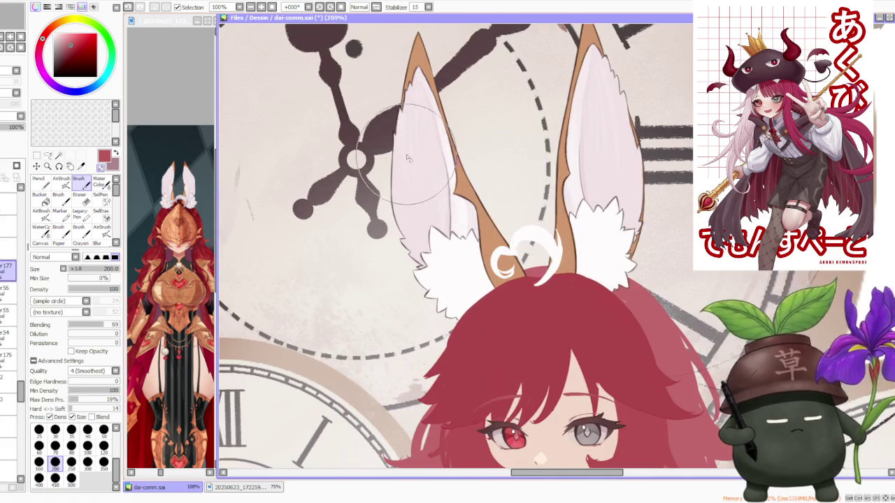
{"action": "scroll", "coordinate": [430, 247], "scroll_direction": "down", "scroll_amount": 5}
{"action": "scroll", "coordinate": [454, 244], "scroll_direction": "down", "scroll_amount": 1}
{"action": "scroll", "coordinate": [455, 245], "scroll_direction": "down", "scroll_amount": 1}
{"action": "scroll", "coordinate": [454, 245], "scroll_direction": "down", "scroll_amount": 1}
{"action": "scroll", "coordinate": [454, 244], "scroll_direction": "up", "scroll_amount": 1}
{"action": "scroll", "coordinate": [545, 353], "scroll_direction": "down", "scroll_amount": 1}
{"action": "scroll", "coordinate": [532, 350], "scroll_direction": "up", "scroll_amount": 1}
{"action": "scroll", "coordinate": [500, 311], "scroll_direction": "down", "scroll_amount": 1}
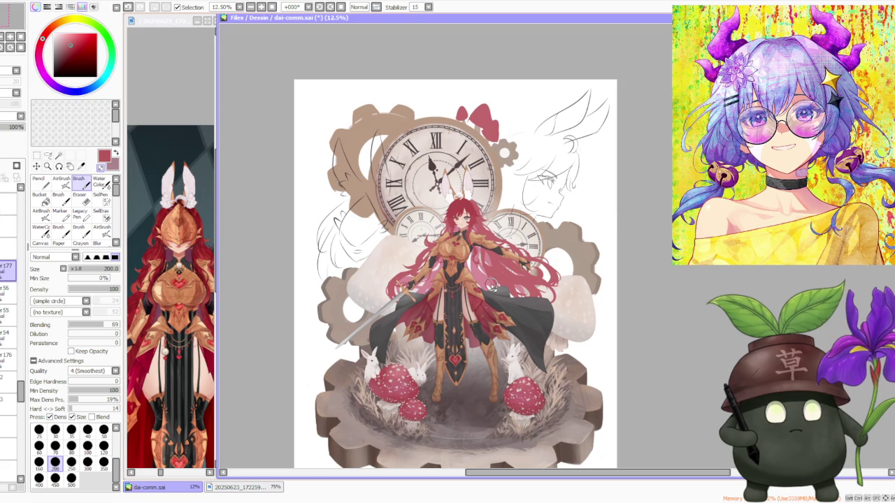
{"action": "scroll", "coordinate": [493, 287], "scroll_direction": "up", "scroll_amount": 1}
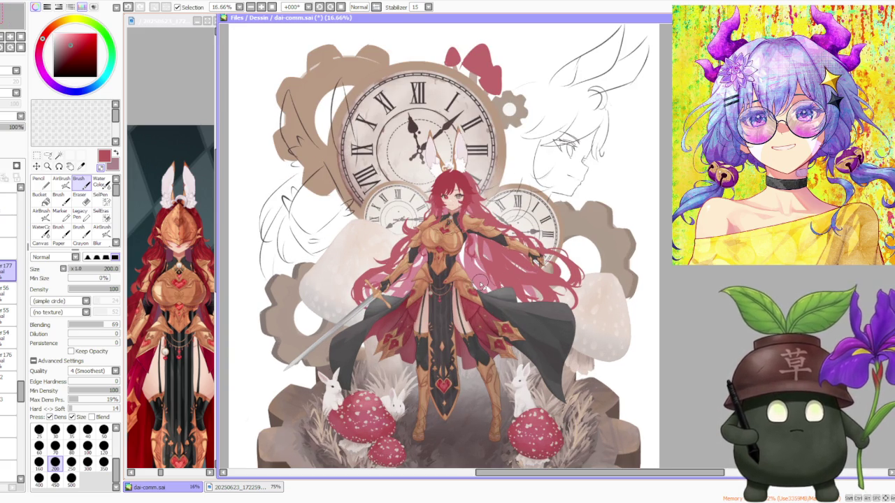
{"action": "scroll", "coordinate": [482, 282], "scroll_direction": "down", "scroll_amount": 1}
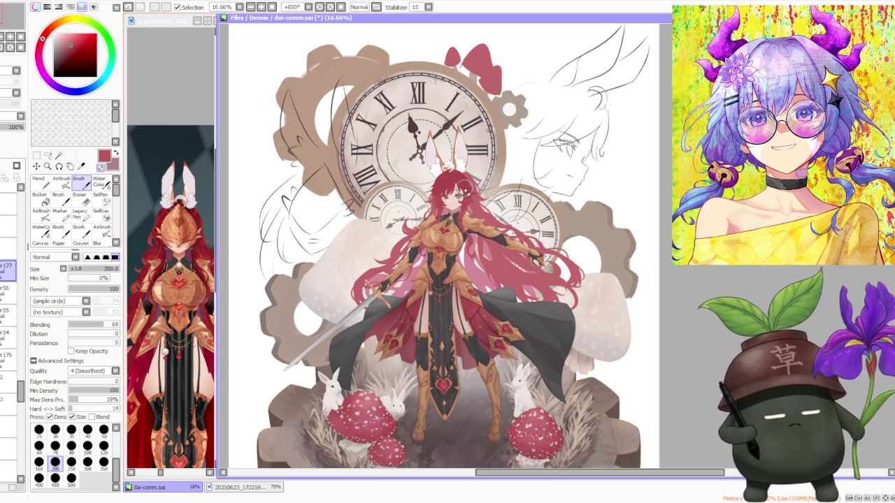
{"action": "scroll", "coordinate": [463, 188], "scroll_direction": "up", "scroll_amount": 1}
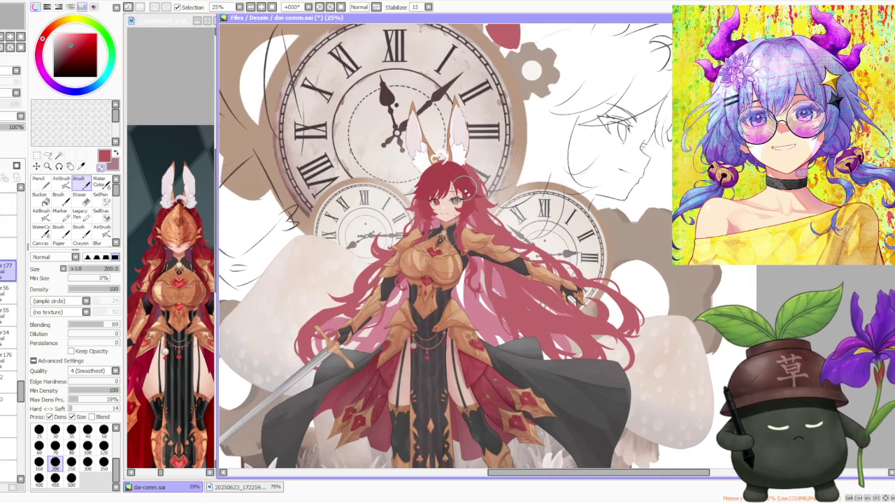
{"action": "scroll", "coordinate": [549, 301], "scroll_direction": "down", "scroll_amount": 1}
{"action": "scroll", "coordinate": [551, 307], "scroll_direction": "up", "scroll_amount": 2}
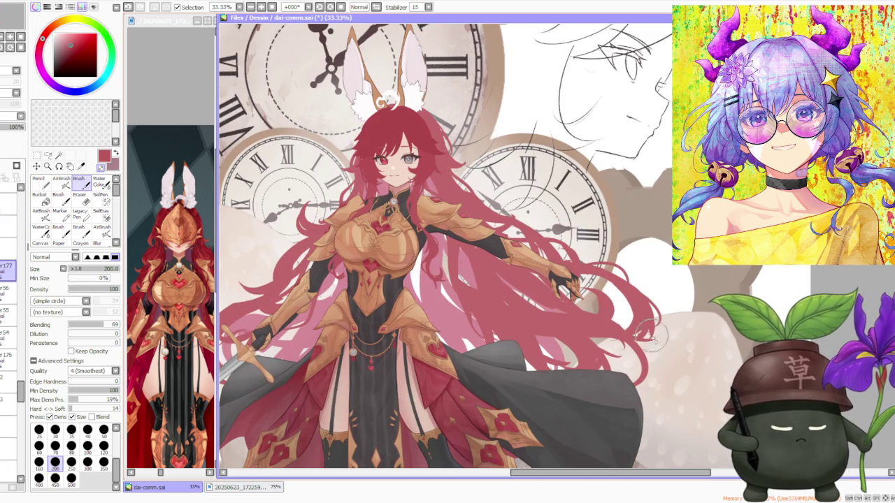
{"action": "scroll", "coordinate": [556, 316], "scroll_direction": "down", "scroll_amount": 1}
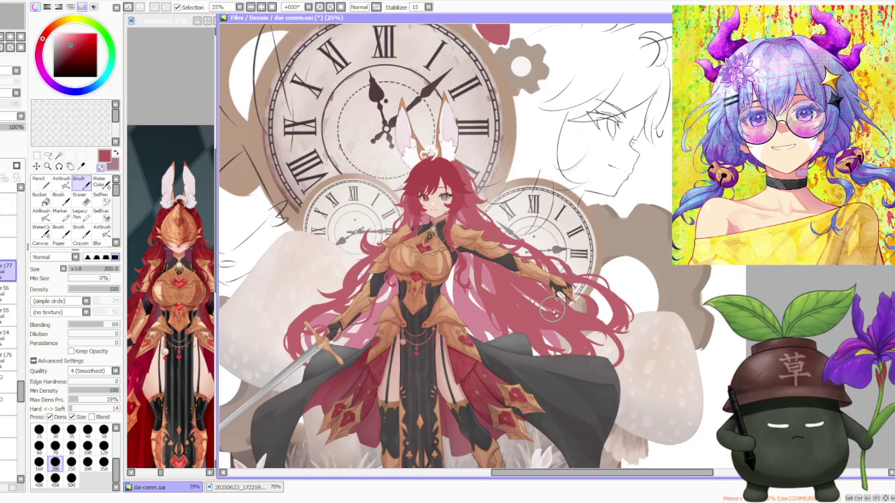
{"action": "scroll", "coordinate": [460, 293], "scroll_direction": "up", "scroll_amount": 1}
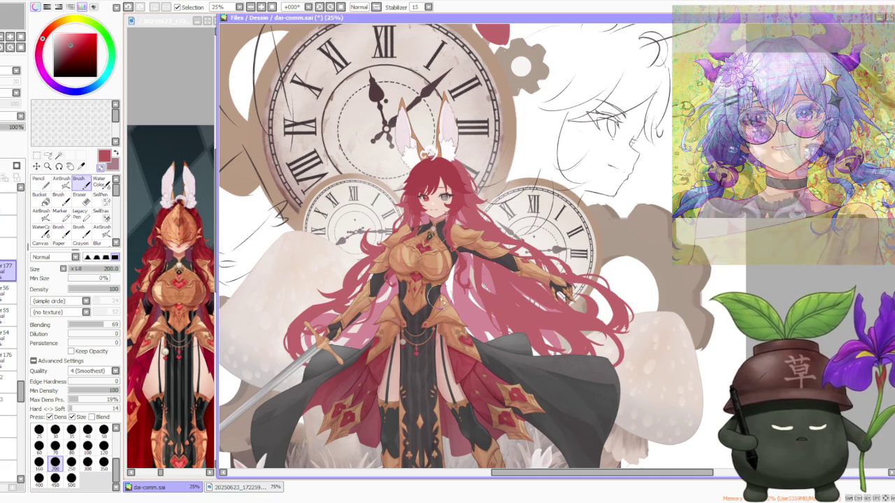
{"action": "scroll", "coordinate": [420, 283], "scroll_direction": "up", "scroll_amount": 1}
{"action": "scroll", "coordinate": [375, 271], "scroll_direction": "up", "scroll_amount": 1}
{"action": "scroll", "coordinate": [375, 272], "scroll_direction": "down", "scroll_amount": 2}
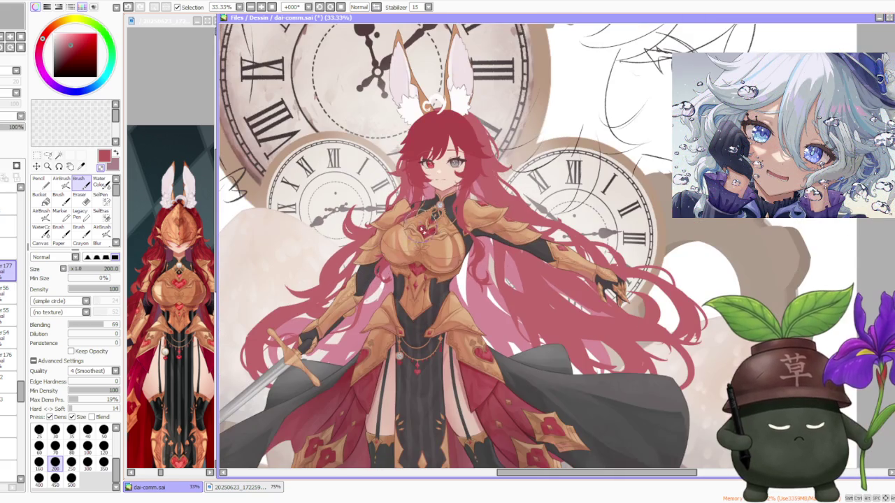
{"action": "scroll", "coordinate": [418, 203], "scroll_direction": "down", "scroll_amount": 1}
{"action": "scroll", "coordinate": [417, 204], "scroll_direction": "up", "scroll_amount": 2}
{"action": "scroll", "coordinate": [418, 207], "scroll_direction": "up", "scroll_amount": 2}
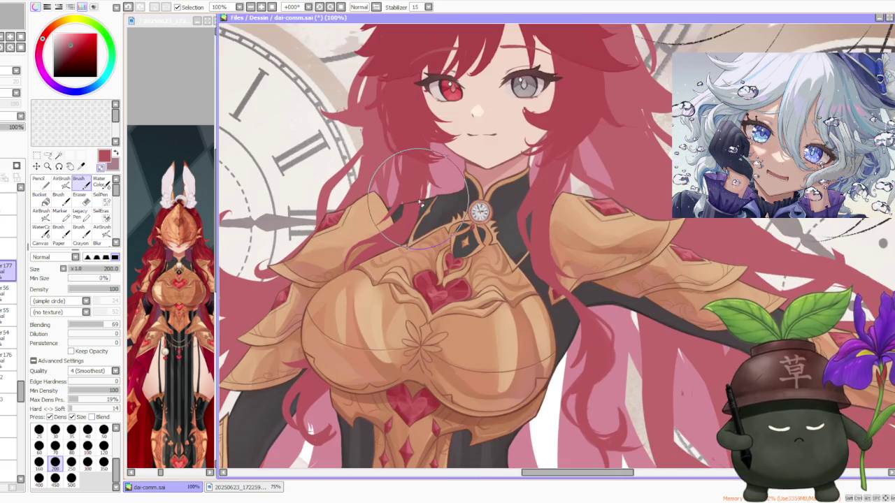
{"action": "scroll", "coordinate": [417, 209], "scroll_direction": "down", "scroll_amount": 4}
{"action": "scroll", "coordinate": [423, 231], "scroll_direction": "down", "scroll_amount": 1}
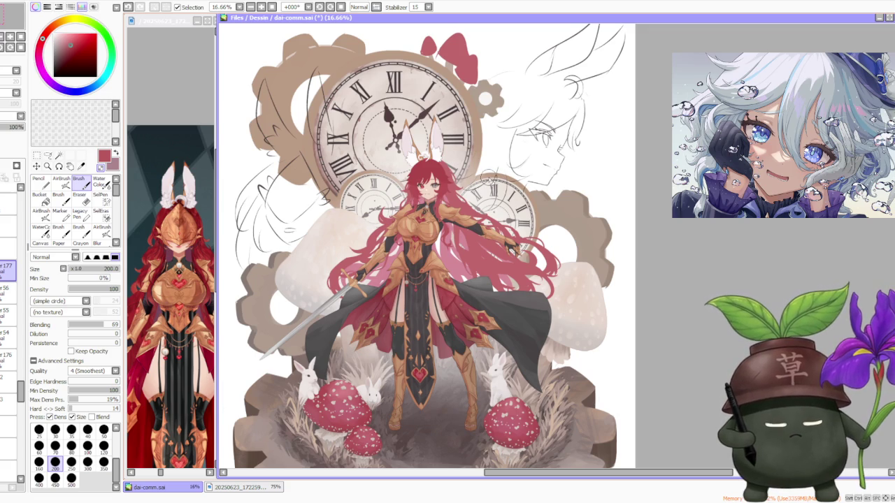
- Check the reference view, then sample a darker red near the character's head
{"action": "left_click", "coordinate": [193, 111]}
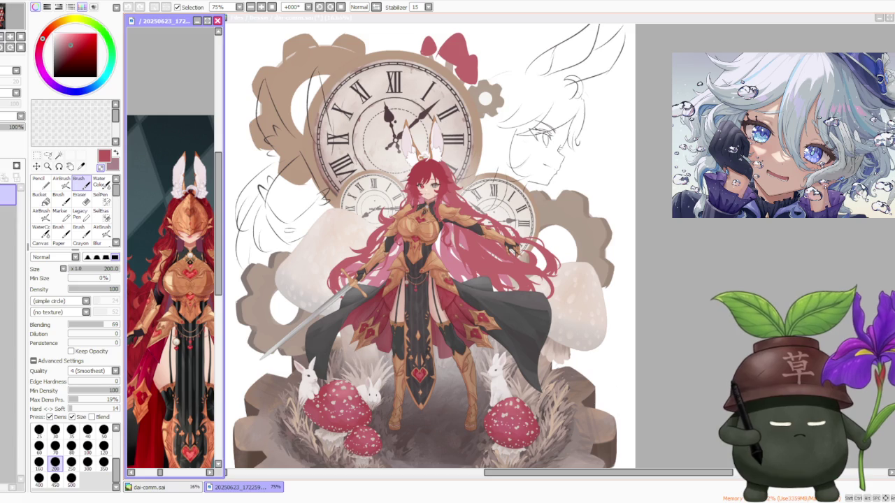
{"action": "left_click", "coordinate": [661, 152]}
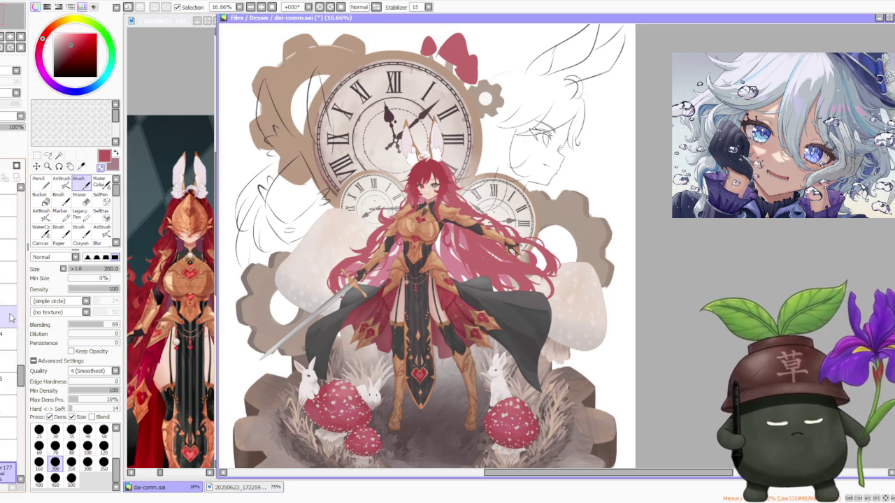
{"action": "left_click", "coordinate": [435, 171], "text": "alt"}
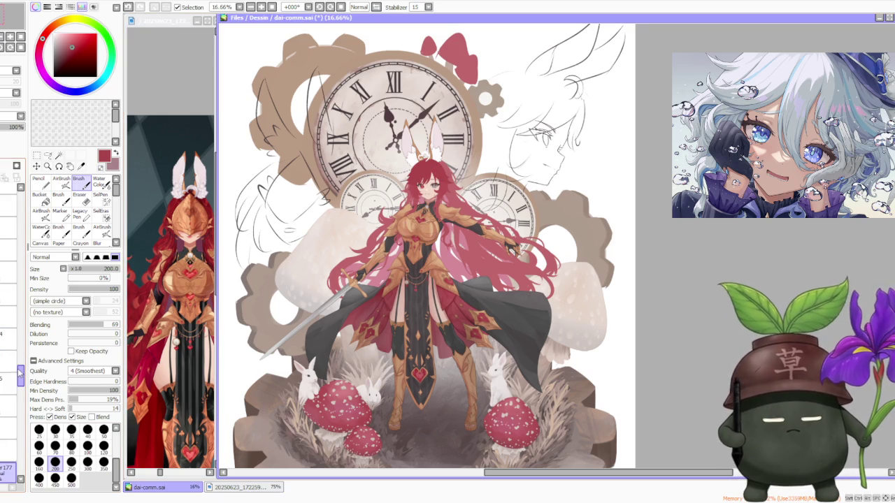
- Select a lower layer, toggle the red hair layer off and on, and take the size-500 Pencil
{"action": "scroll", "coordinate": [14, 392], "scroll_direction": "down", "scroll_amount": 5}
{"action": "scroll", "coordinate": [21, 394], "scroll_direction": "down", "scroll_amount": 3}
{"action": "left_click", "coordinate": [9, 312]}
{"action": "scroll", "coordinate": [21, 418], "scroll_direction": "down", "scroll_amount": 5}
{"action": "mouse_move", "coordinate": [21, 418]}
{"action": "left_mouse_down"}
{"action": "mouse_move", "coordinate": [15, 386]}
{"action": "mouse_move", "coordinate": [16, 401]}
{"action": "left_mouse_up"}
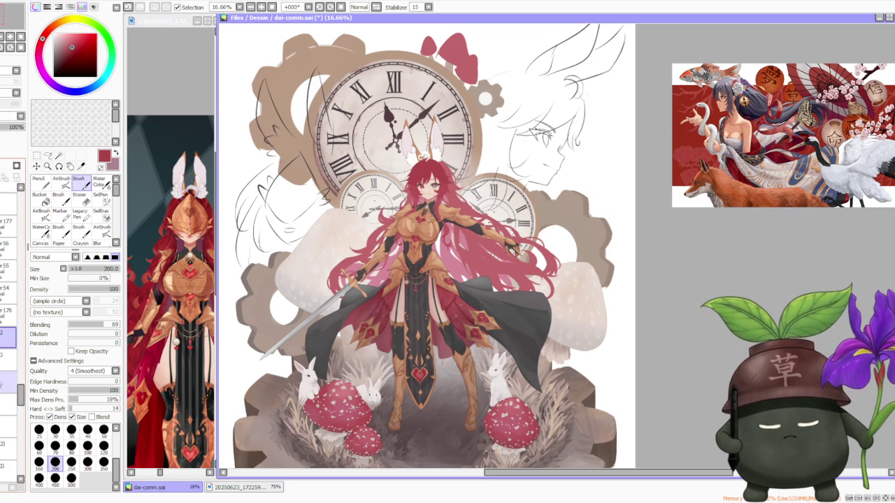
{"action": "left_click", "coordinate": [7, 337]}
{"action": "left_click", "coordinate": [7, 337]}
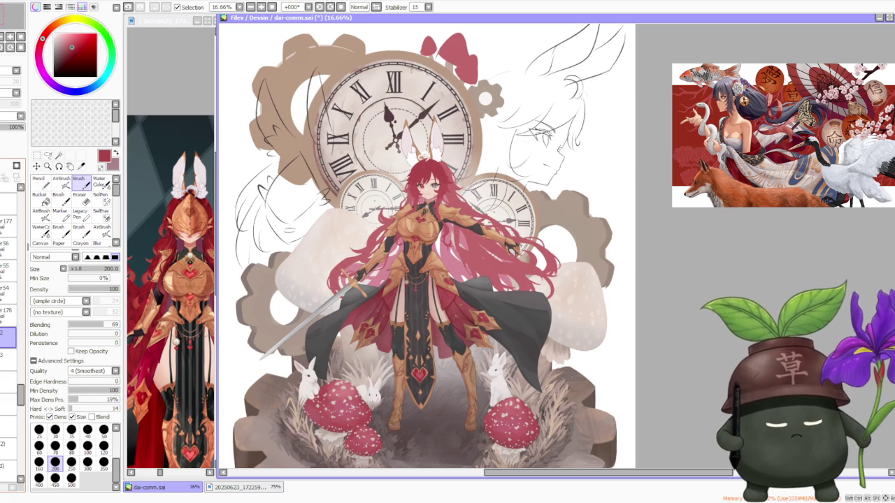
{"action": "left_click", "coordinate": [39, 182]}
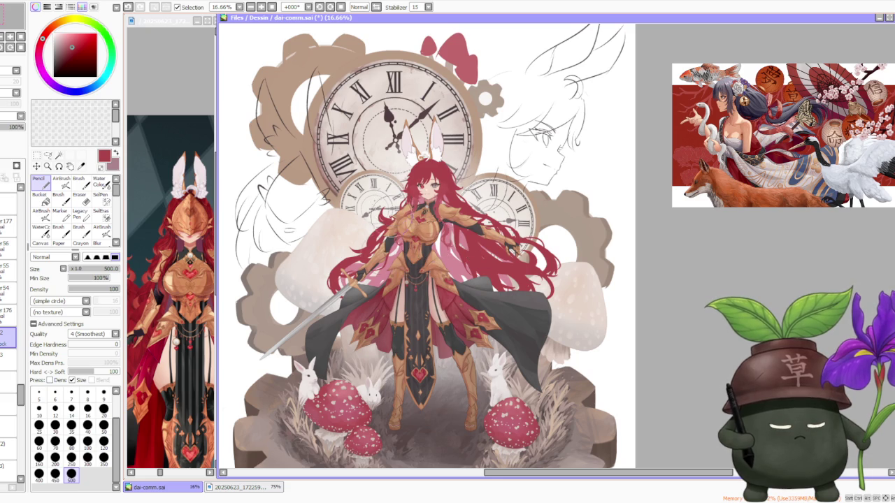
- Zoom around the canvas and switch to the AirBrush at size 50, density 50
{"action": "scroll", "coordinate": [392, 300], "scroll_direction": "down", "scroll_amount": 2}
{"action": "scroll", "coordinate": [379, 326], "scroll_direction": "up", "scroll_amount": 1}
{"action": "scroll", "coordinate": [402, 286], "scroll_direction": "down", "scroll_amount": 1}
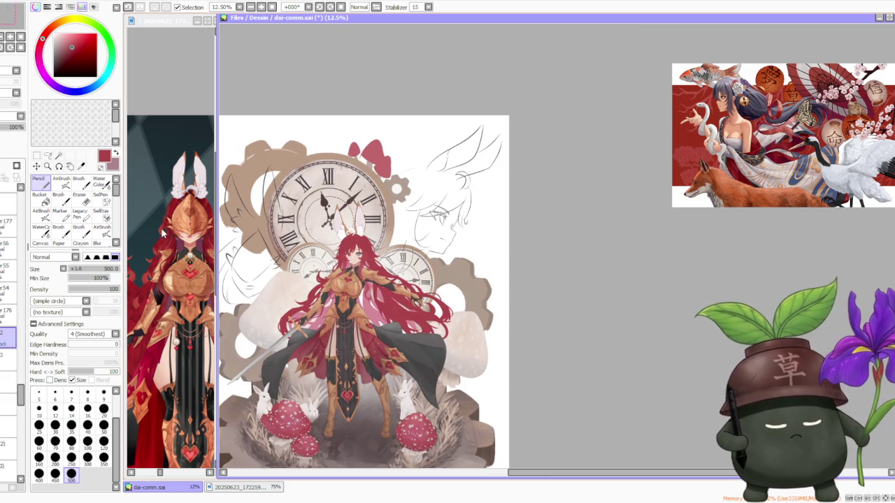
{"action": "scroll", "coordinate": [337, 285], "scroll_direction": "up", "scroll_amount": 2}
{"action": "scroll", "coordinate": [336, 285], "scroll_direction": "up", "scroll_amount": 3}
{"action": "scroll", "coordinate": [336, 286], "scroll_direction": "down", "scroll_amount": 1}
{"action": "scroll", "coordinate": [336, 286], "scroll_direction": "down", "scroll_amount": 2}
{"action": "scroll", "coordinate": [337, 286], "scroll_direction": "up", "scroll_amount": 2}
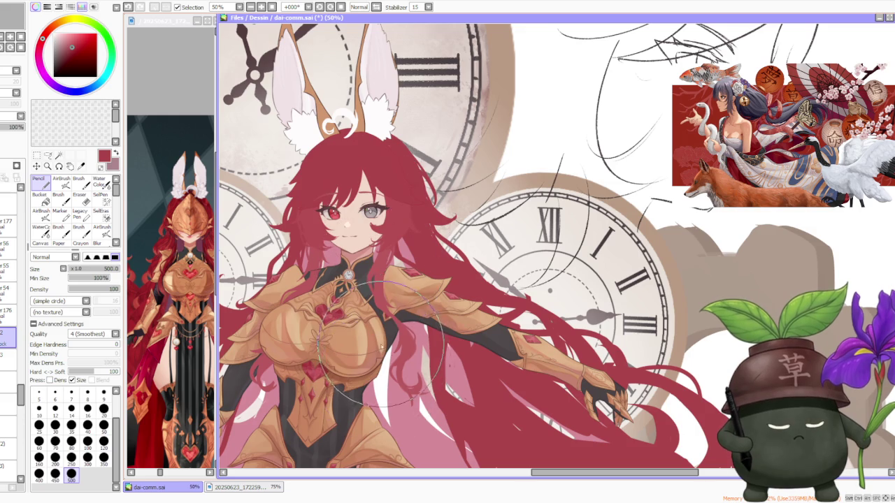
{"action": "scroll", "coordinate": [383, 334], "scroll_direction": "down", "scroll_amount": 6}
{"action": "scroll", "coordinate": [384, 383], "scroll_direction": "up", "scroll_amount": 3}
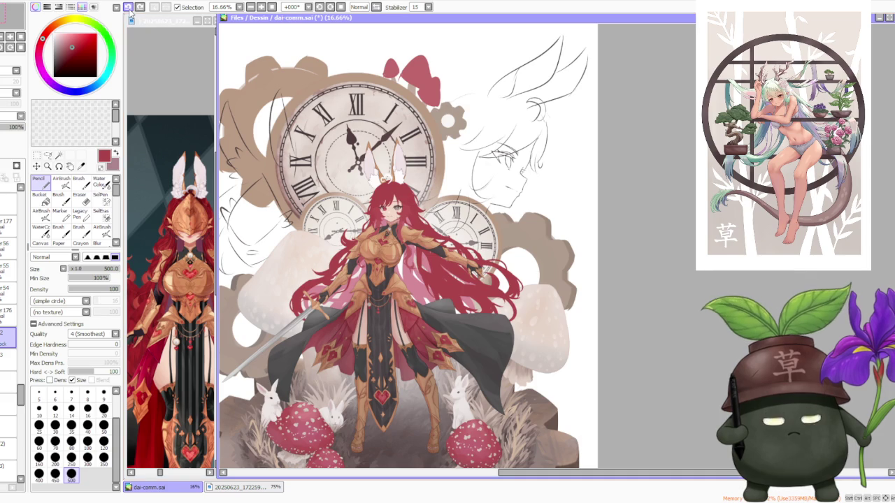
{"action": "left_click", "coordinate": [62, 180]}
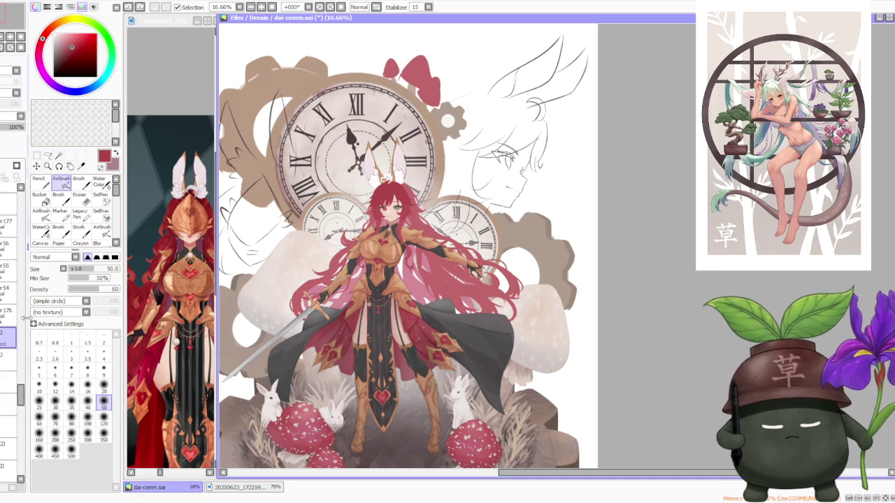
{"action": "left_click", "coordinate": [71, 456]}
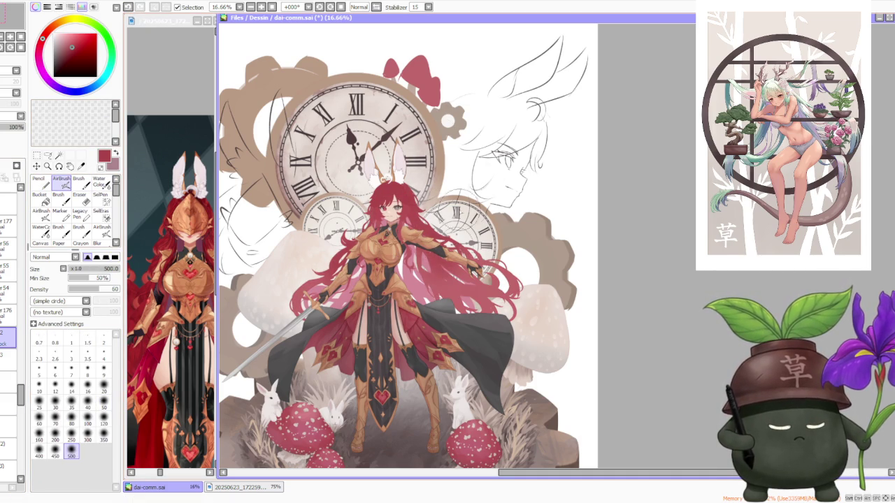
{"action": "scroll", "coordinate": [430, 259], "scroll_direction": "down", "scroll_amount": 3}
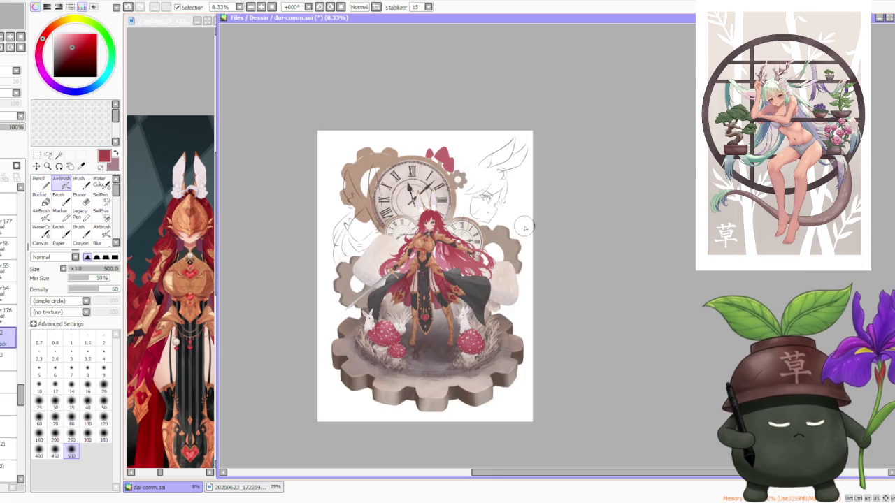
{"action": "scroll", "coordinate": [435, 267], "scroll_direction": "up", "scroll_amount": 3}
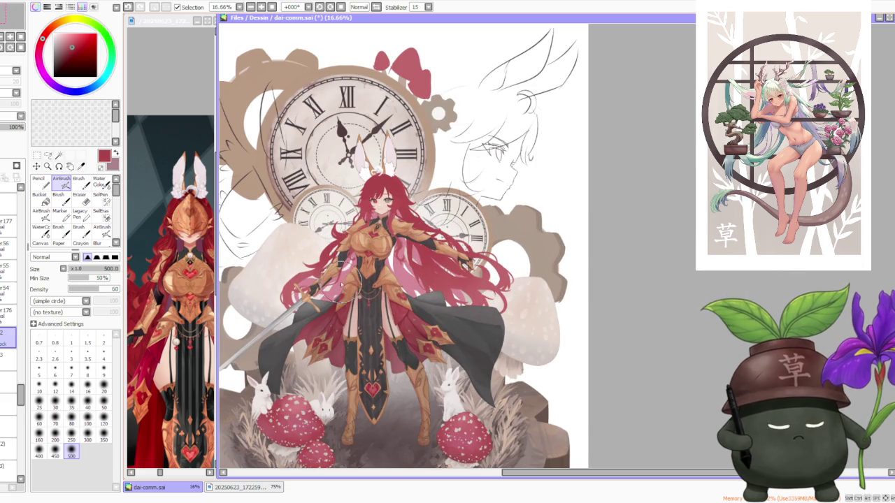
{"action": "scroll", "coordinate": [537, 169], "scroll_direction": "down", "scroll_amount": 2}
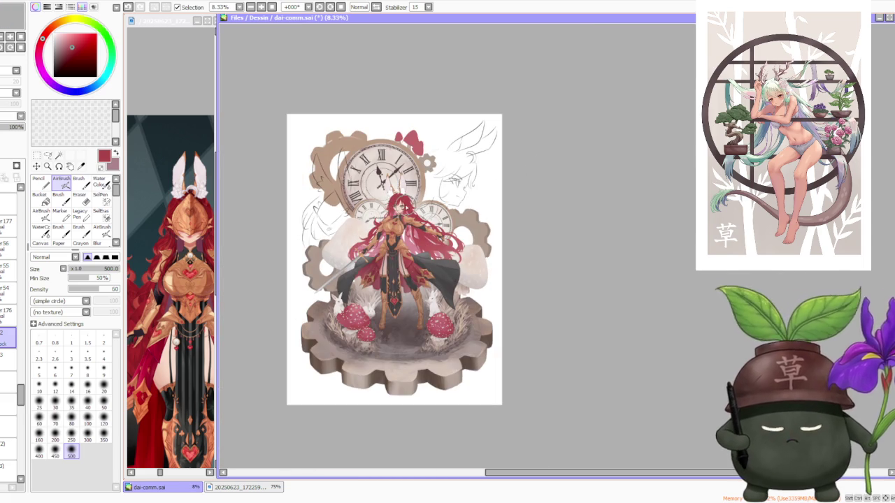
{"action": "scroll", "coordinate": [406, 206], "scroll_direction": "up", "scroll_amount": 3}
{"action": "scroll", "coordinate": [427, 220], "scroll_direction": "up", "scroll_amount": 2}
{"action": "scroll", "coordinate": [431, 226], "scroll_direction": "down", "scroll_amount": 1}
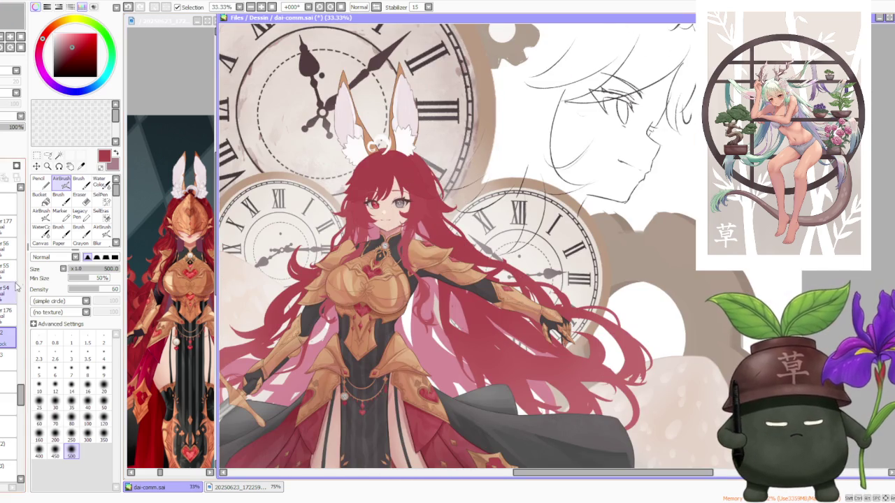
{"action": "left_click_drag", "start_coordinate": [23, 402], "coordinate": [14, 243]}
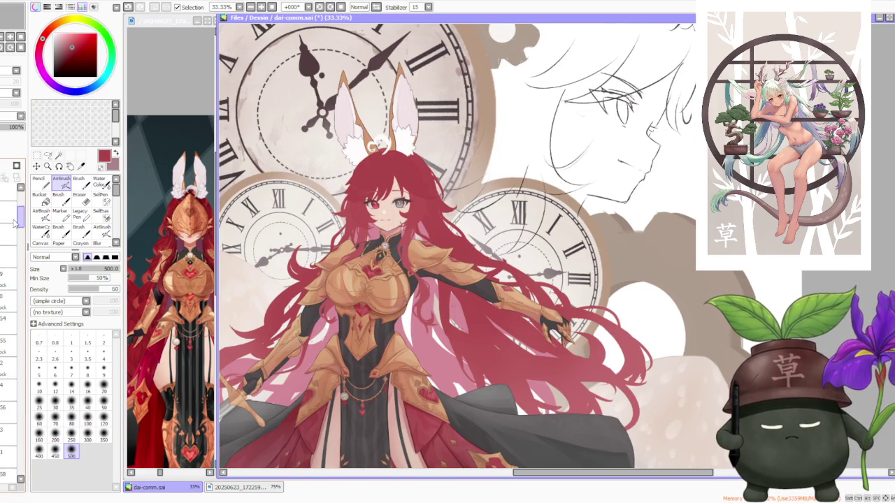
{"action": "scroll", "coordinate": [14, 243], "scroll_direction": "down", "scroll_amount": 3}
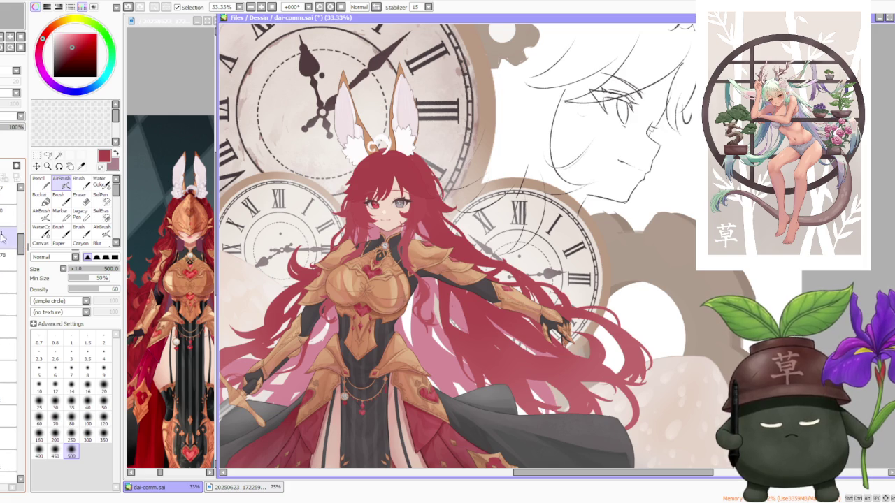
{"action": "left_click", "coordinate": [8, 234]}
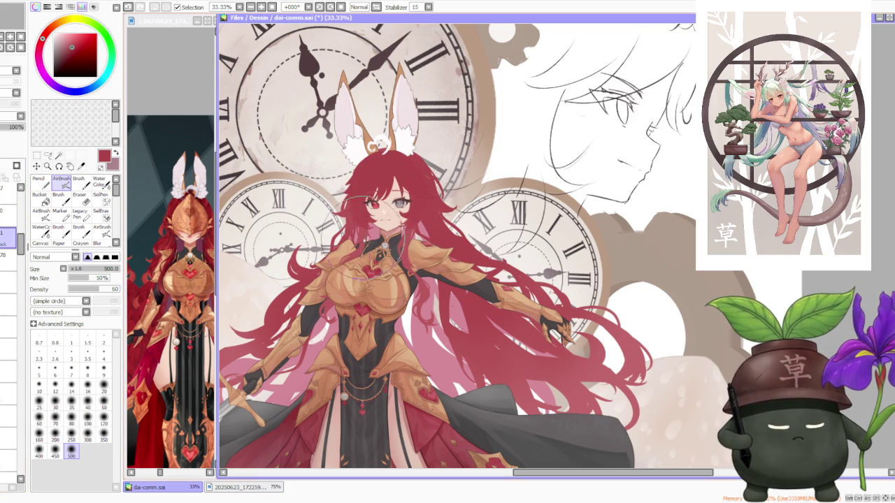
{"action": "scroll", "coordinate": [558, 173], "scroll_direction": "down", "scroll_amount": 3}
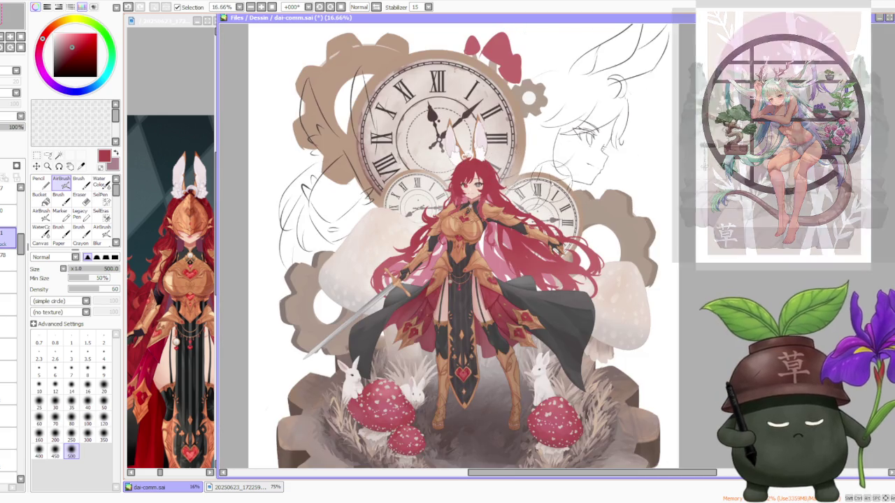
{"action": "scroll", "coordinate": [584, 178], "scroll_direction": "up", "scroll_amount": 2}
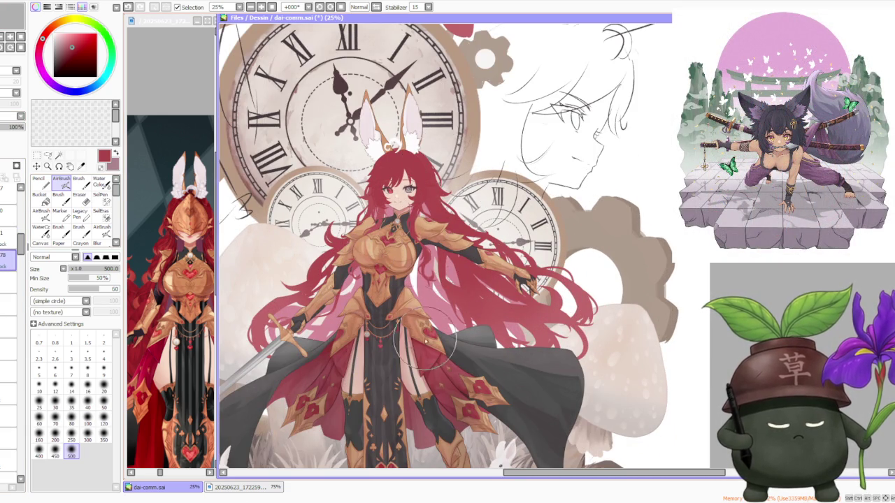
{"action": "left_click_drag", "start_coordinate": [23, 243], "coordinate": [17, 274]}
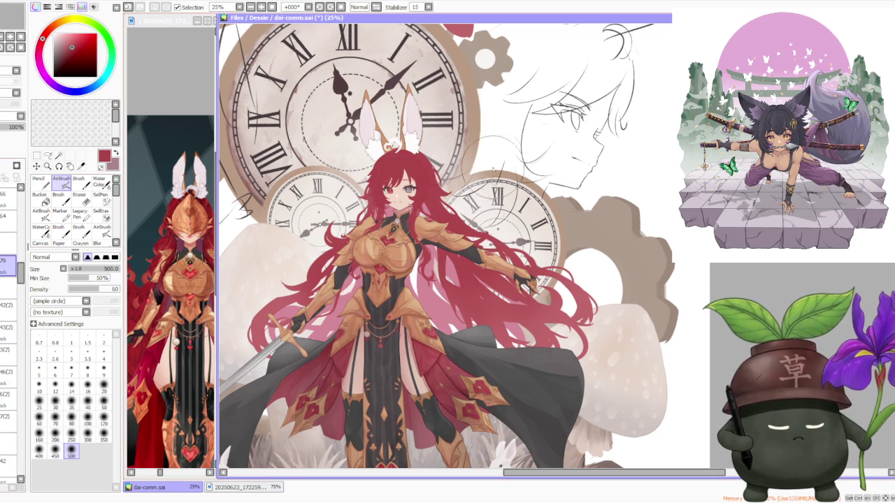
{"action": "scroll", "coordinate": [428, 270], "scroll_direction": "down", "scroll_amount": 1}
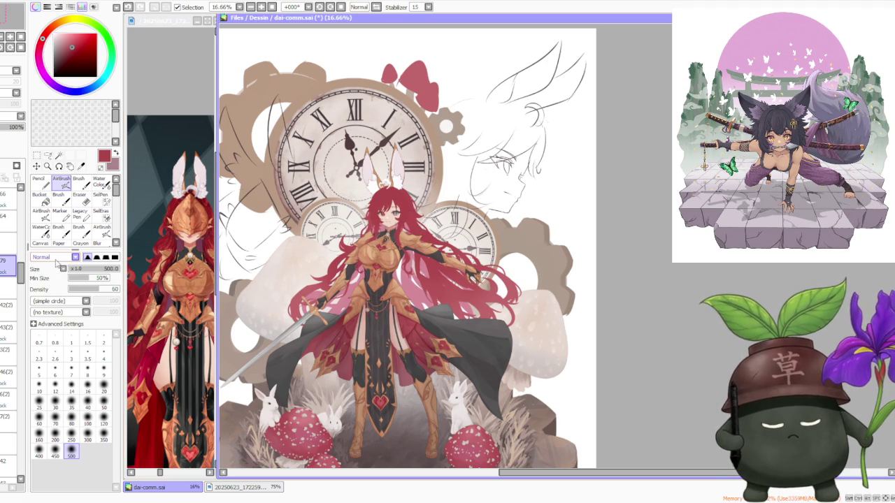
{"action": "left_click_drag", "start_coordinate": [21, 267], "coordinate": [14, 381]}
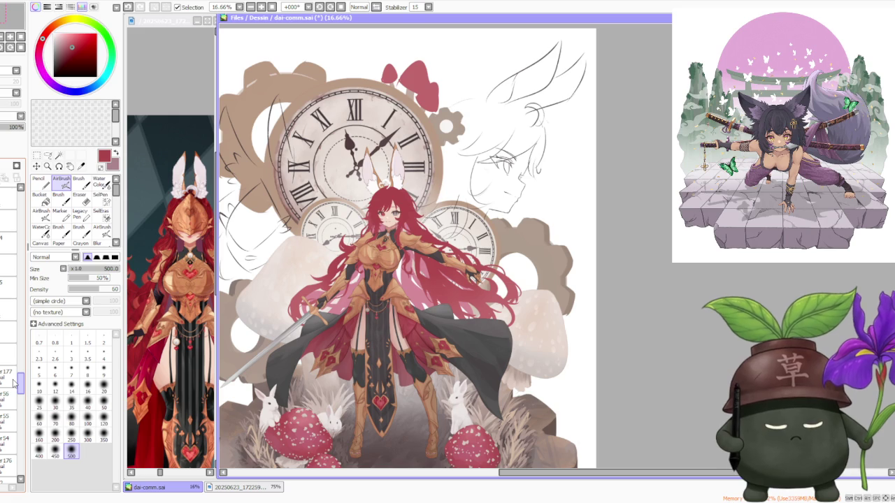
{"action": "left_click_drag", "start_coordinate": [12, 383], "coordinate": [14, 400]}
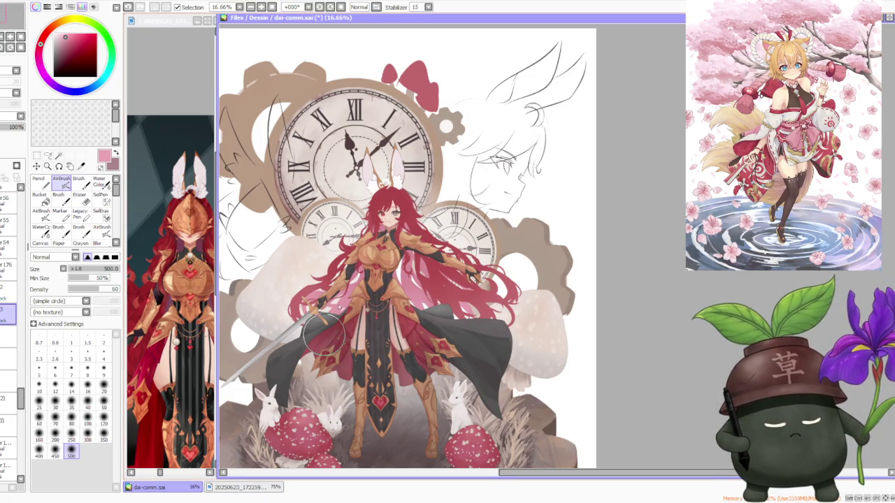
{"action": "scroll", "coordinate": [604, 313], "scroll_direction": "down", "scroll_amount": 2}
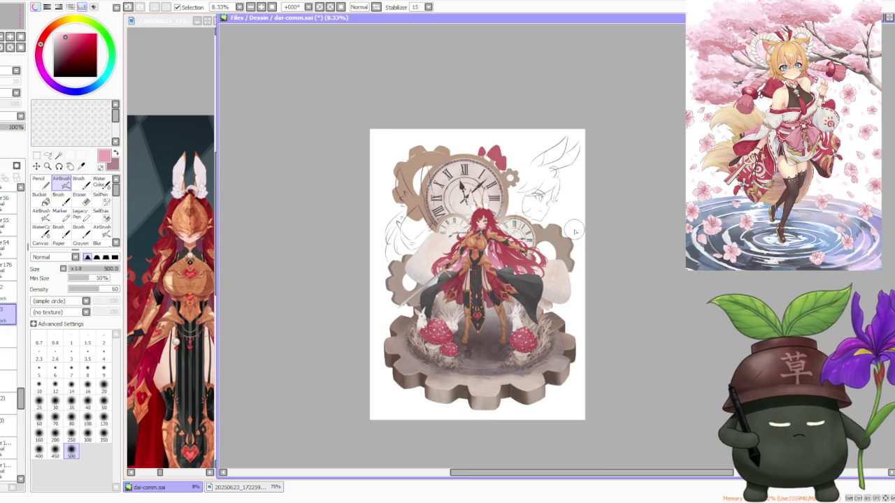
{"action": "scroll", "coordinate": [573, 230], "scroll_direction": "up", "scroll_amount": 2}
{"action": "scroll", "coordinate": [549, 228], "scroll_direction": "up", "scroll_amount": 1}
{"action": "scroll", "coordinate": [417, 214], "scroll_direction": "up", "scroll_amount": 5}
{"action": "scroll", "coordinate": [478, 225], "scroll_direction": "down", "scroll_amount": 2}
{"action": "scroll", "coordinate": [477, 225], "scroll_direction": "up", "scroll_amount": 2}
{"action": "scroll", "coordinate": [477, 225], "scroll_direction": "down", "scroll_amount": 5}
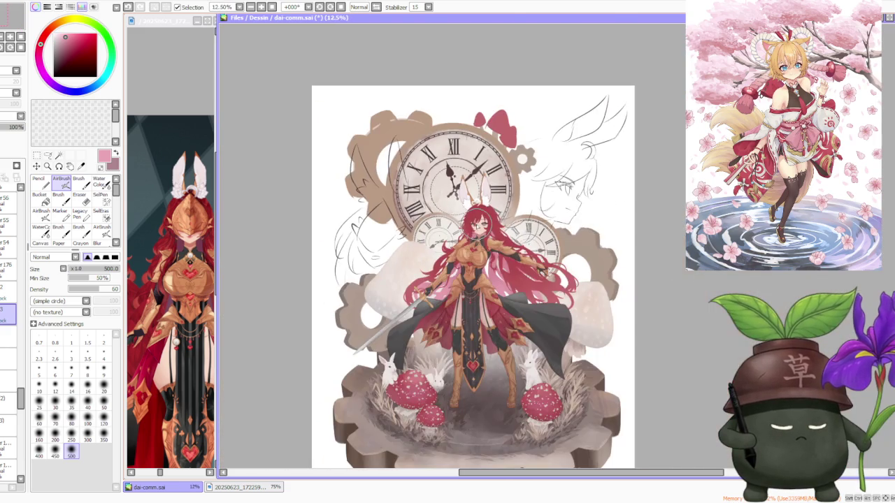
{"action": "scroll", "coordinate": [525, 280], "scroll_direction": "down", "scroll_amount": 1}
{"action": "scroll", "coordinate": [530, 294], "scroll_direction": "up", "scroll_amount": 1}
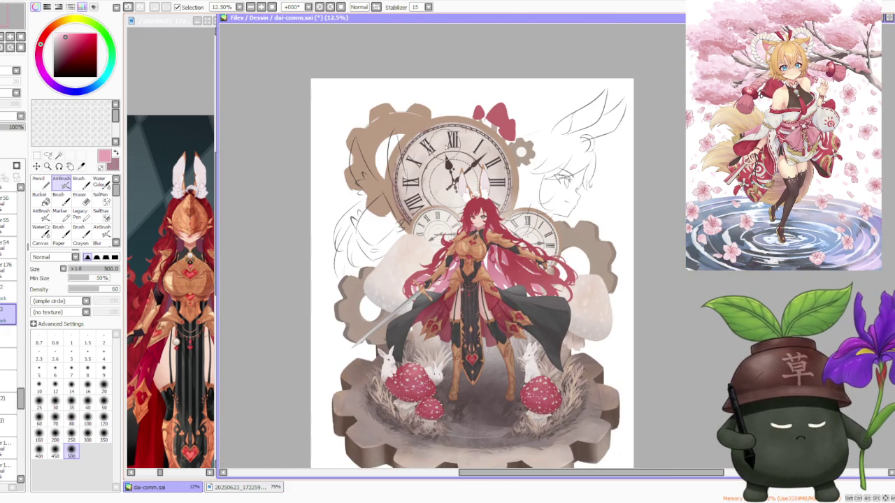
{"action": "left_click", "coordinate": [376, 7]}
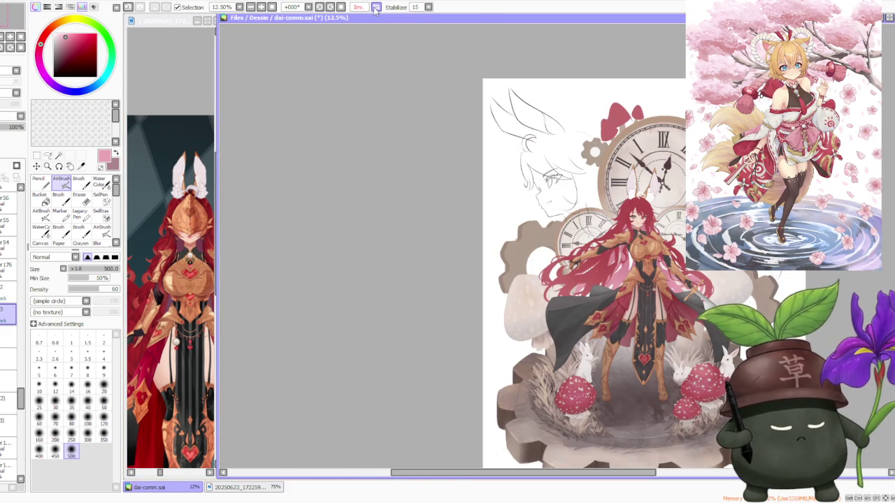
{"action": "left_click", "coordinate": [376, 7]}
{"action": "scroll", "coordinate": [462, 280], "scroll_direction": "up", "scroll_amount": 2}
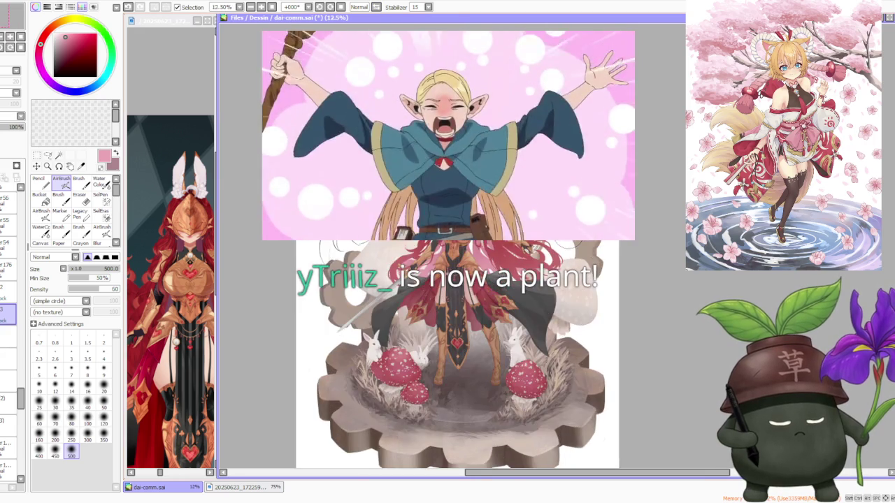
{"action": "scroll", "coordinate": [461, 280], "scroll_direction": "up", "scroll_amount": 1}
{"action": "scroll", "coordinate": [461, 280], "scroll_direction": "up", "scroll_amount": 1}
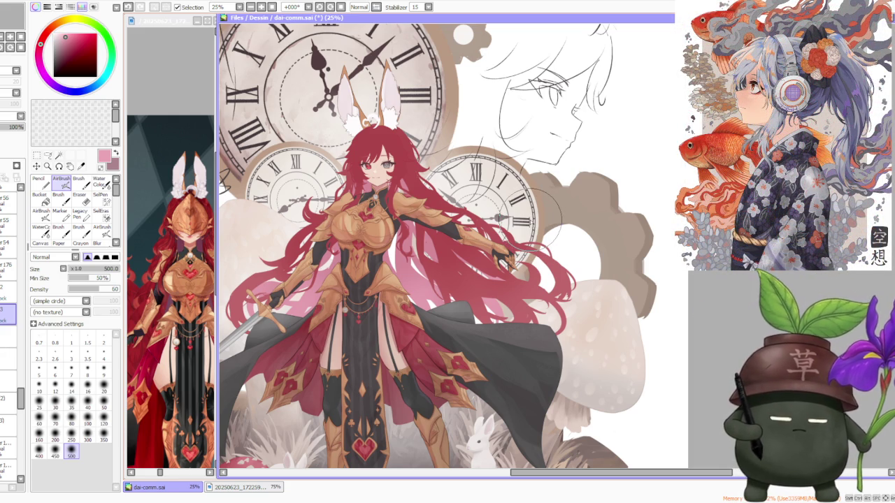
{"action": "scroll", "coordinate": [532, 210], "scroll_direction": "up", "scroll_amount": 1}
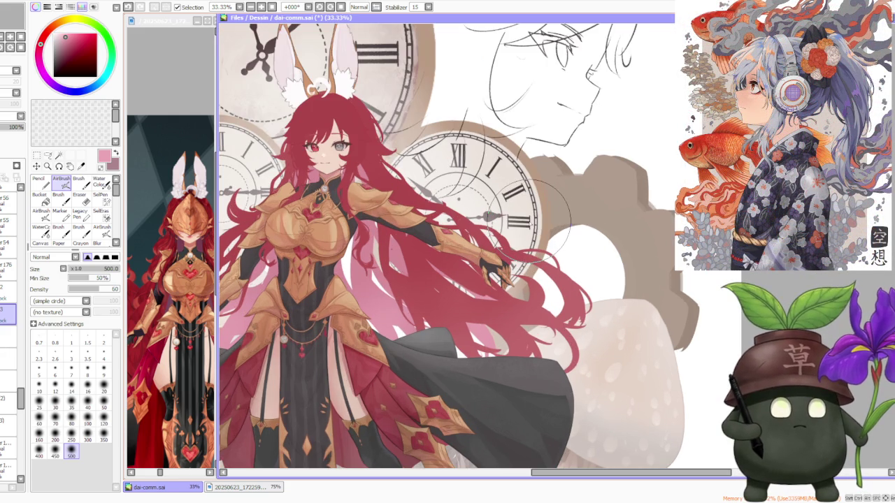
{"action": "scroll", "coordinate": [532, 210], "scroll_direction": "down", "scroll_amount": 1}
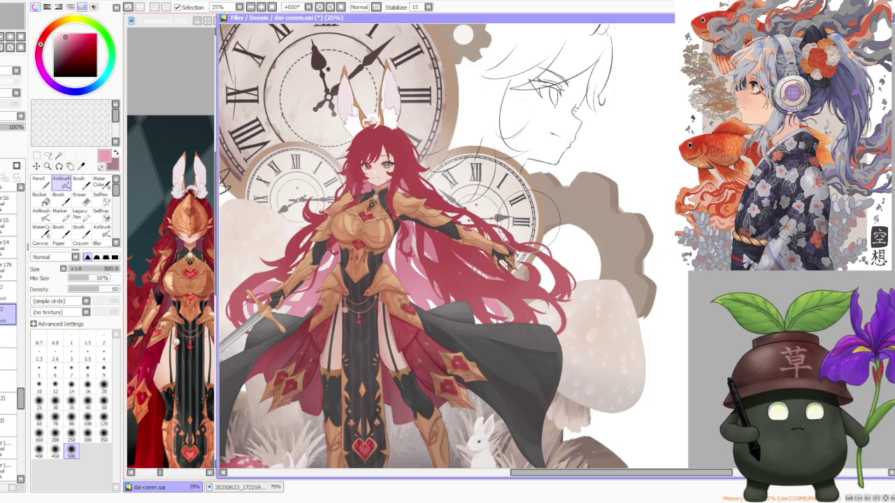
{"action": "scroll", "coordinate": [535, 210], "scroll_direction": "down", "scroll_amount": 1}
{"action": "scroll", "coordinate": [546, 231], "scroll_direction": "down", "scroll_amount": 1}
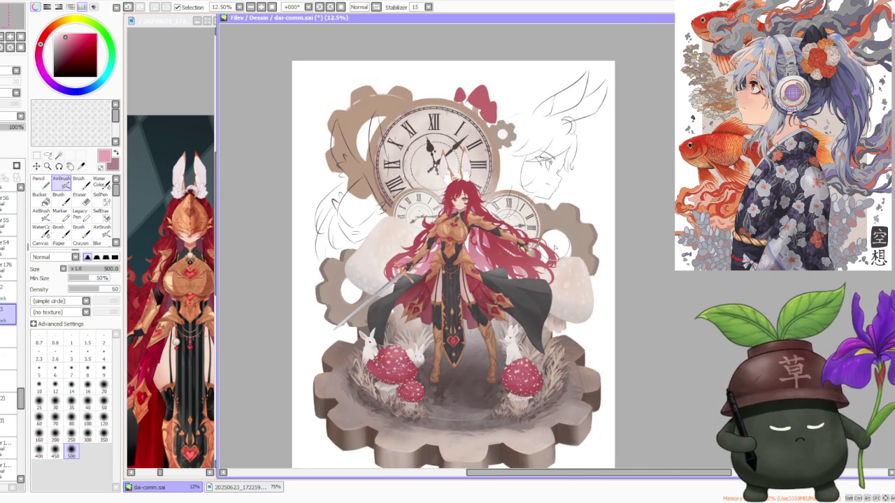
{"action": "scroll", "coordinate": [560, 244], "scroll_direction": "down", "scroll_amount": 1}
{"action": "scroll", "coordinate": [568, 214], "scroll_direction": "up", "scroll_amount": 1}
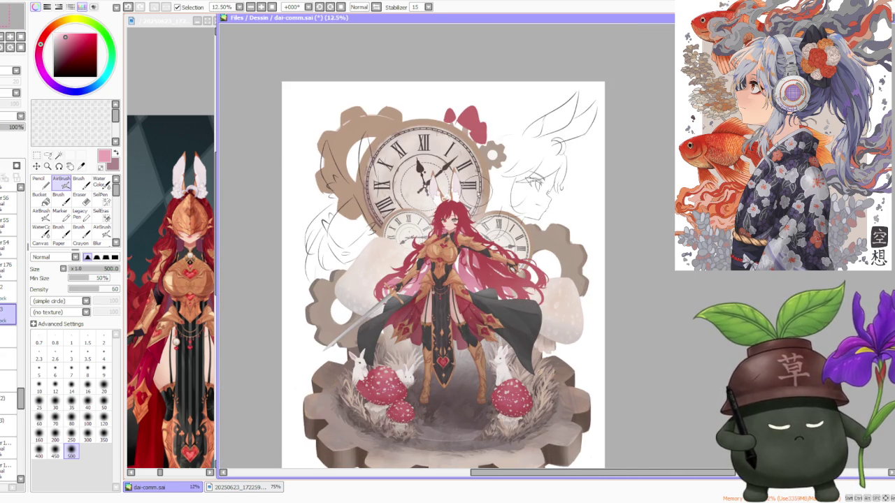
- Lasso-select areas of the artwork, clear the selection, and reselect the sketched head
{"action": "left_click", "coordinate": [48, 155]}
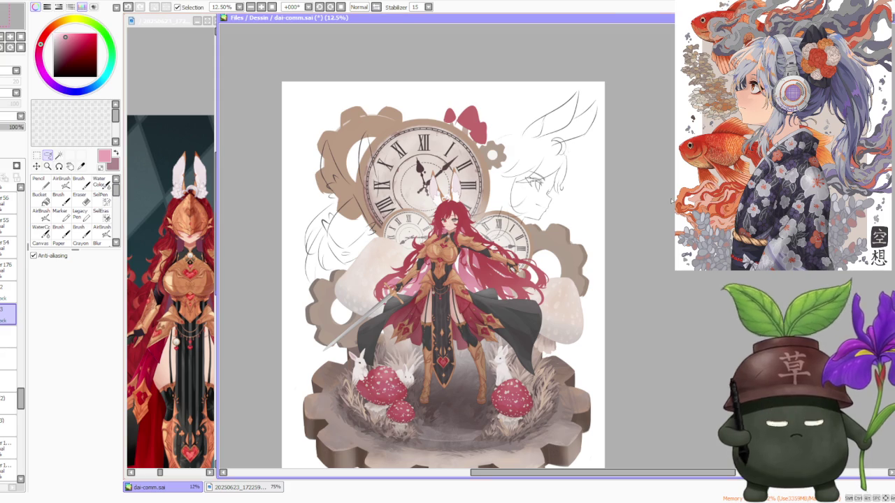
{"action": "scroll", "coordinate": [468, 104], "scroll_direction": "up", "scroll_amount": 1}
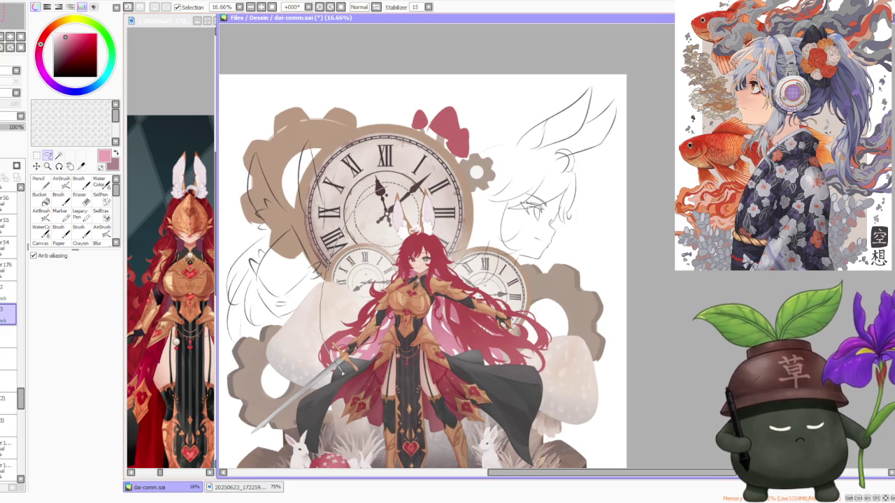
{"action": "left_click_drag", "start_coordinate": [462, 224], "coordinate": [602, 143]}
{"action": "left_click_drag", "start_coordinate": [596, 91], "coordinate": [509, 212]}
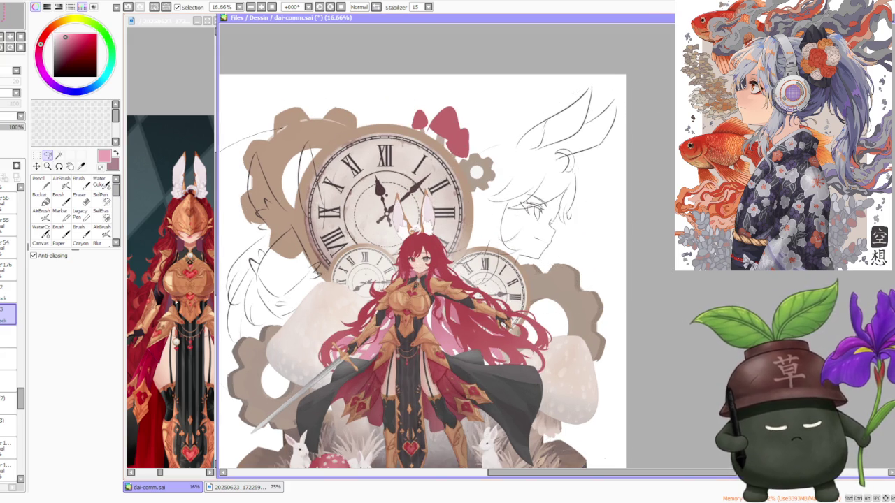
{"action": "key", "text": "ctrl+d"}
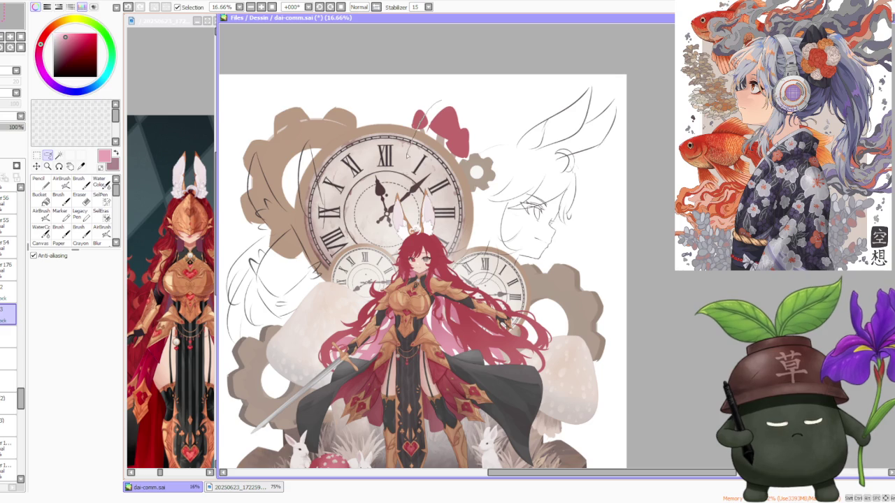
{"action": "left_click_drag", "start_coordinate": [420, 121], "coordinate": [451, 178]}
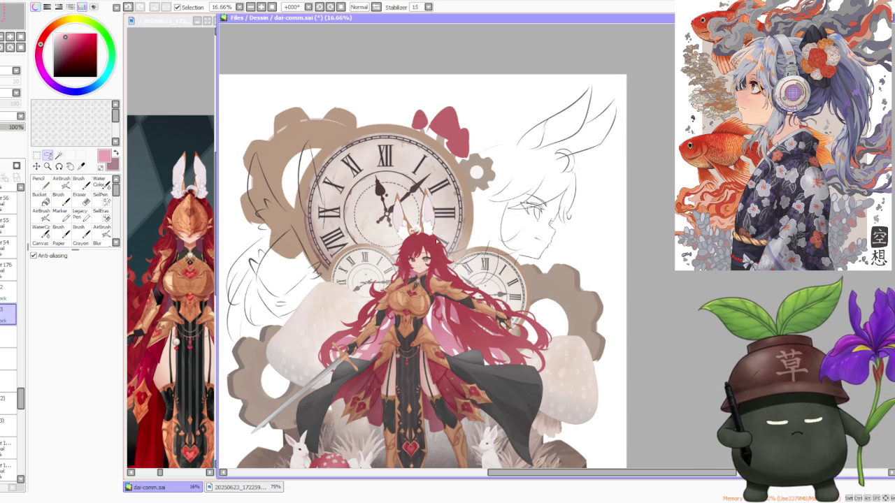
- Zoom out, activate the armor reference document and shrink it to 50% to show the figure
{"action": "key", "text": "minus"}
{"action": "key", "text": "minus"}
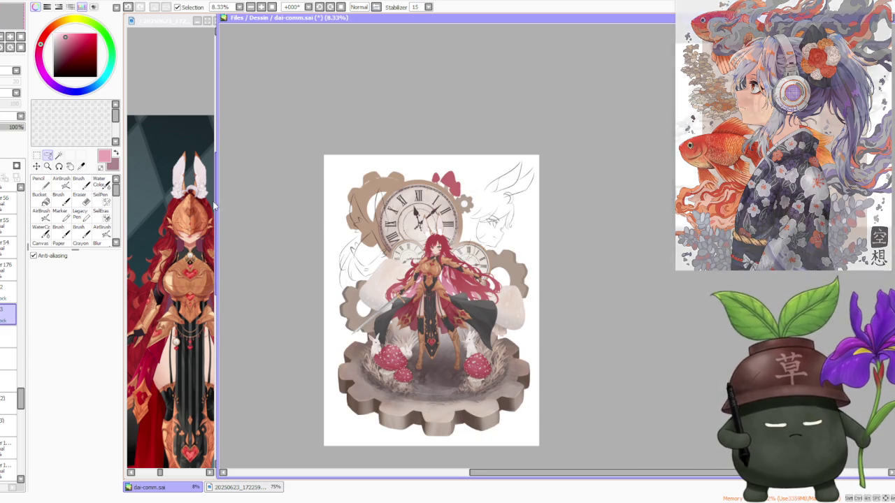
{"action": "left_click", "coordinate": [186, 170]}
{"action": "key", "text": "minus"}
{"action": "key", "text": "minus"}
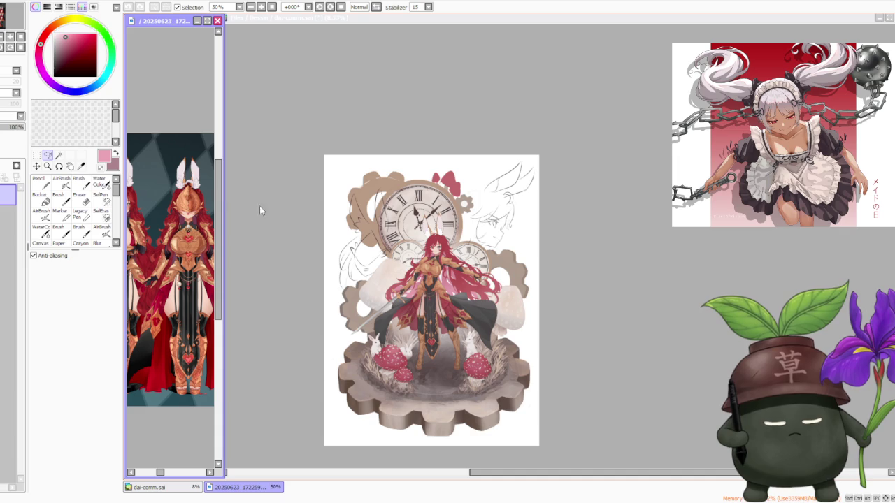
- Lasso the knight's head and bunny ears in the reference image
{"action": "left_click", "coordinate": [359, 178]}
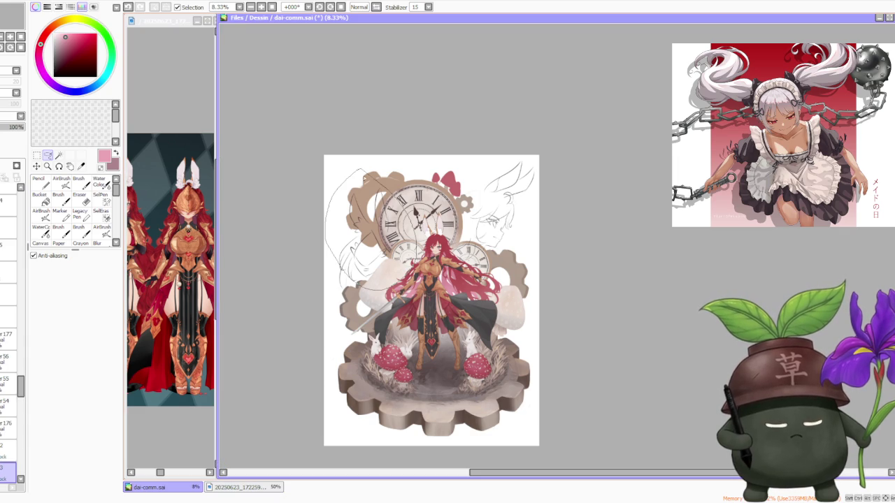
{"action": "left_click", "coordinate": [188, 183]}
{"action": "scroll", "coordinate": [187, 183], "scroll_direction": "up", "scroll_amount": 4}
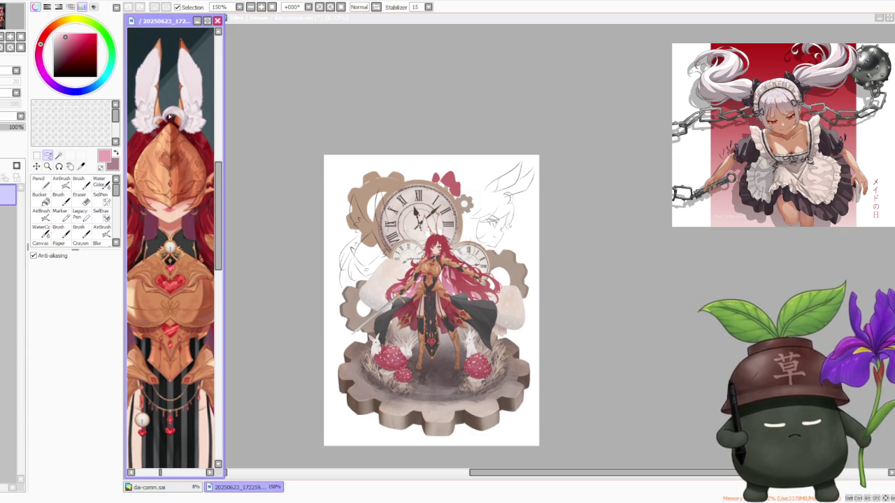
{"action": "left_click_drag", "start_coordinate": [216, 219], "coordinate": [170, 139]}
{"action": "scroll", "coordinate": [174, 213], "scroll_direction": "down", "scroll_amount": 2}
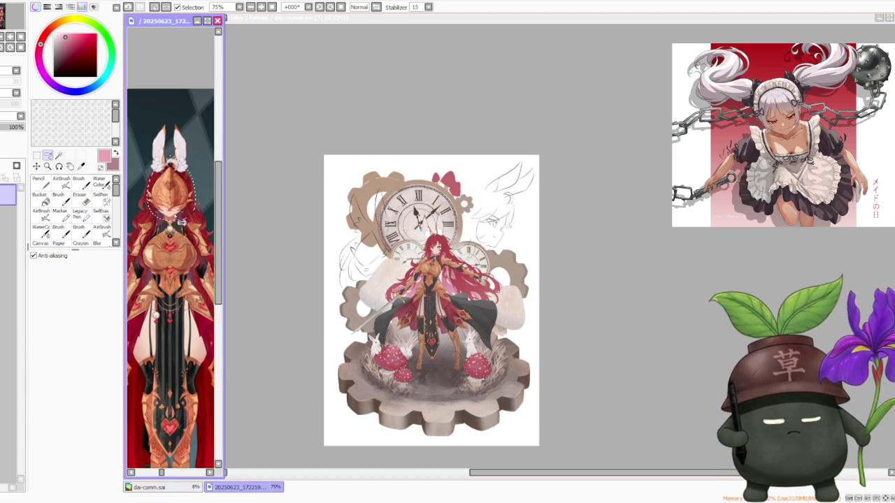
{"action": "left_click_drag", "start_coordinate": [138, 195], "coordinate": [175, 119]}
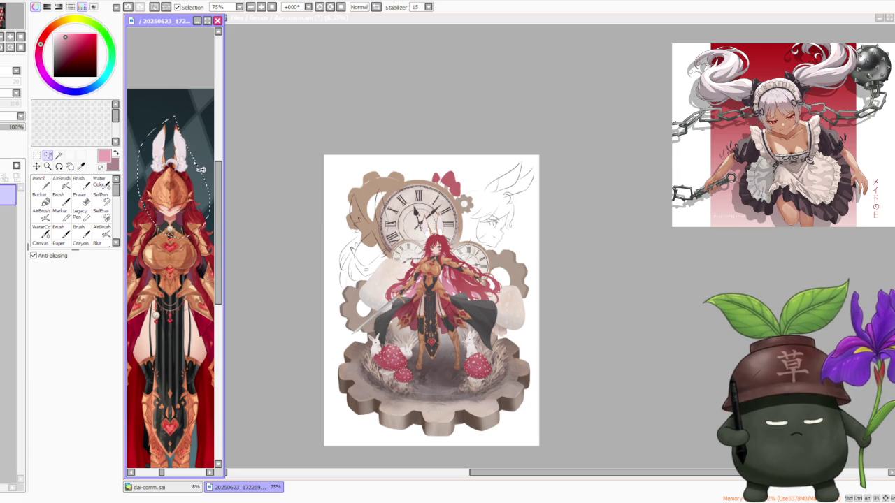
- Back on the dai-comm.sai canvas, select the bunny-eared sketch head and zoom around it
{"action": "left_click", "coordinate": [287, 135]}
{"action": "scroll", "coordinate": [507, 163], "scroll_direction": "up", "scroll_amount": 2}
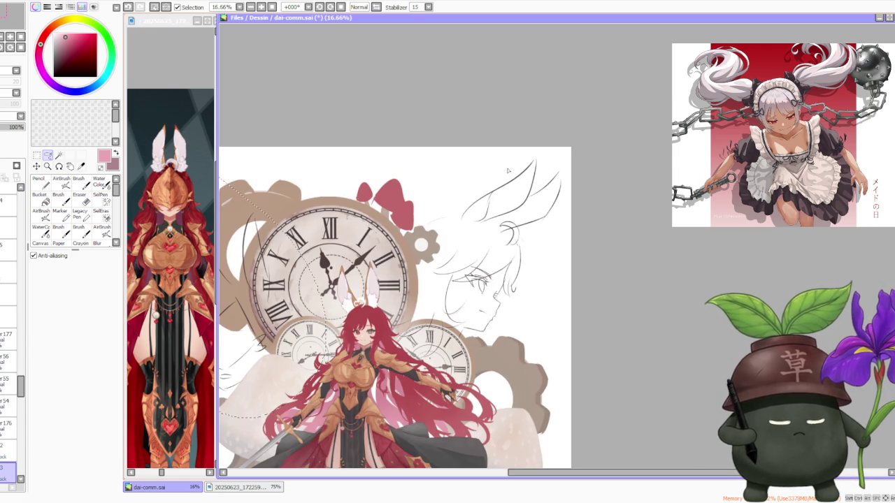
{"action": "left_click_drag", "start_coordinate": [448, 140], "coordinate": [542, 166]}
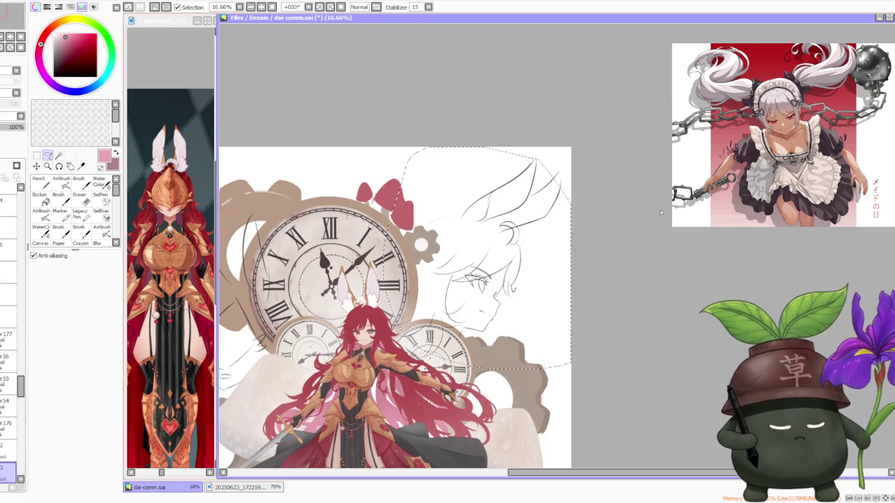
{"action": "scroll", "coordinate": [441, 294], "scroll_direction": "up", "scroll_amount": 2}
{"action": "scroll", "coordinate": [441, 295], "scroll_direction": "down", "scroll_amount": 2}
{"action": "scroll", "coordinate": [439, 295], "scroll_direction": "down", "scroll_amount": 2}
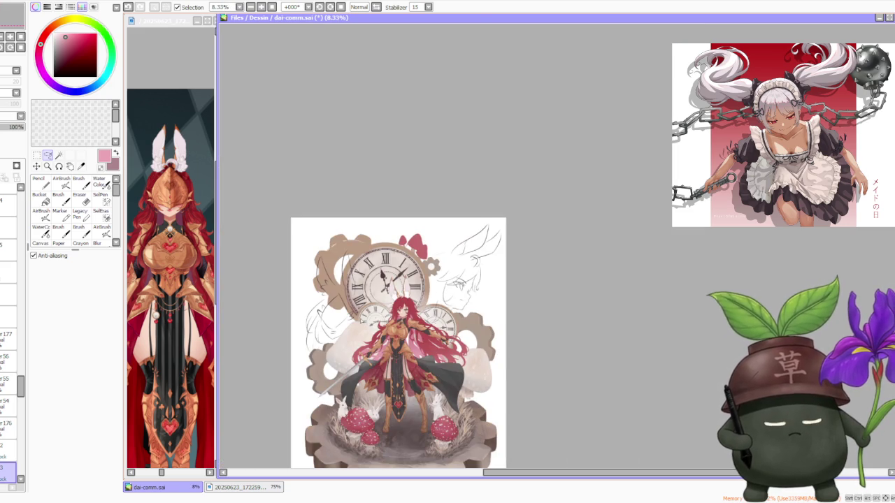
{"action": "scroll", "coordinate": [360, 323], "scroll_direction": "up", "scroll_amount": 1}
{"action": "scroll", "coordinate": [399, 287], "scroll_direction": "up", "scroll_amount": 1}
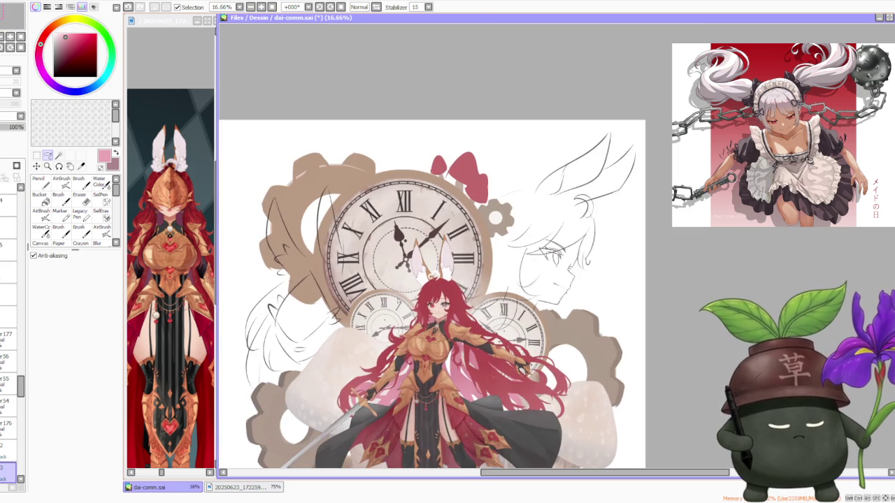
{"action": "scroll", "coordinate": [399, 299], "scroll_direction": "down", "scroll_amount": 1}
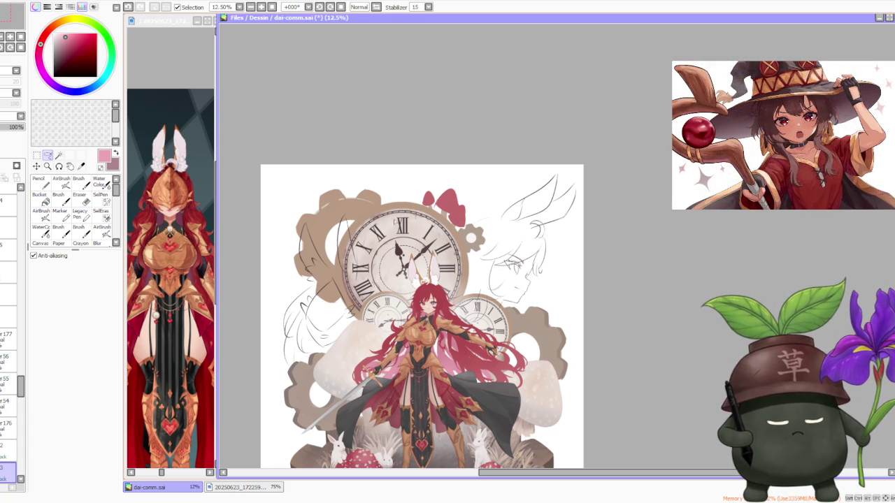
{"action": "key", "text": "ctrl+minus"}
{"action": "scroll", "coordinate": [460, 227], "scroll_direction": "up", "scroll_amount": 1}
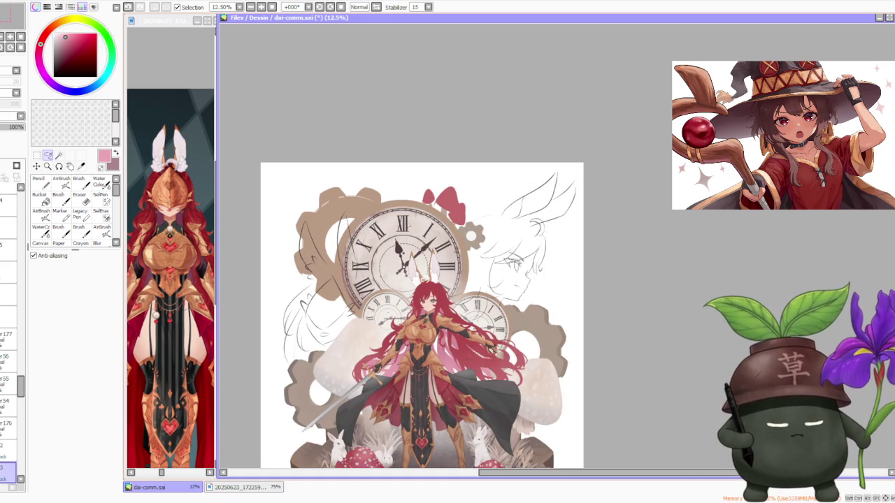
{"action": "scroll", "coordinate": [427, 281], "scroll_direction": "up", "scroll_amount": 2}
{"action": "scroll", "coordinate": [426, 281], "scroll_direction": "up", "scroll_amount": 2}
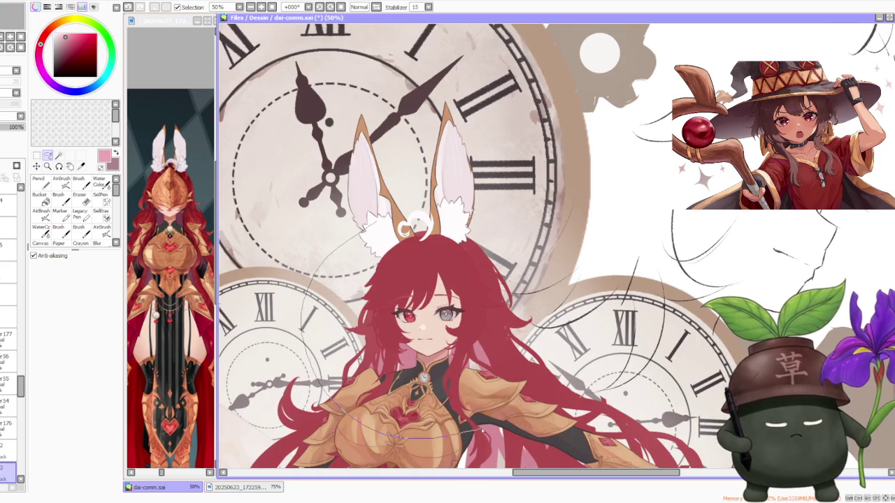
{"action": "scroll", "coordinate": [427, 281], "scroll_direction": "down", "scroll_amount": 2}
{"action": "scroll", "coordinate": [426, 282], "scroll_direction": "down", "scroll_amount": 2}
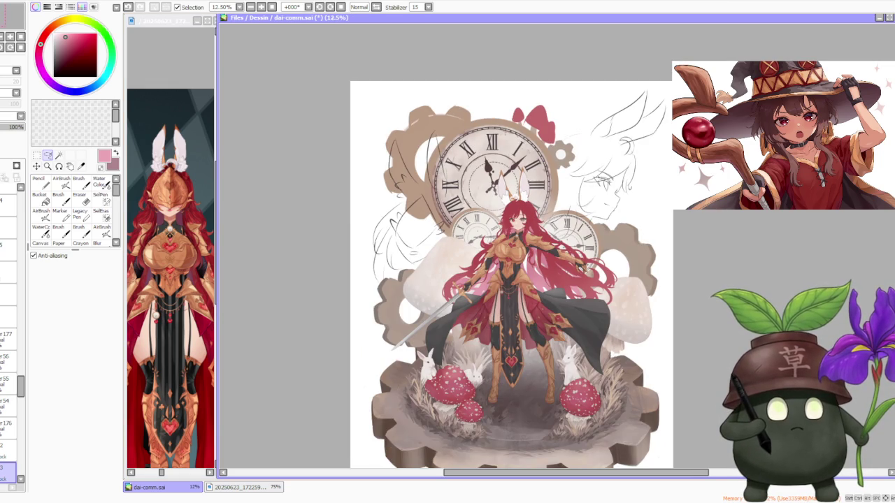
{"action": "key", "text": "alt+Tab"}
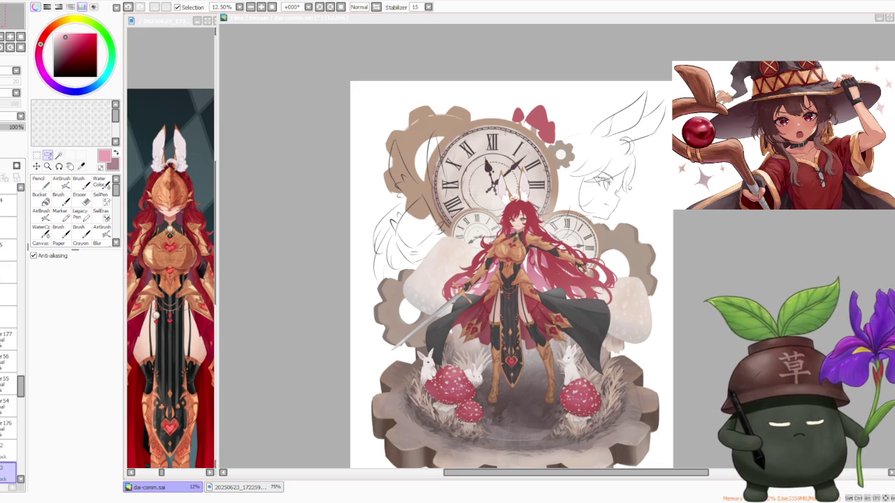
{"action": "scroll", "coordinate": [513, 274], "scroll_direction": "down", "scroll_amount": 2}
{"action": "scroll", "coordinate": [591, 224], "scroll_direction": "up", "scroll_amount": 2}
{"action": "scroll", "coordinate": [570, 233], "scroll_direction": "up", "scroll_amount": 1}
{"action": "scroll", "coordinate": [465, 280], "scroll_direction": "down", "scroll_amount": 2}
{"action": "scroll", "coordinate": [466, 280], "scroll_direction": "up", "scroll_amount": 1}
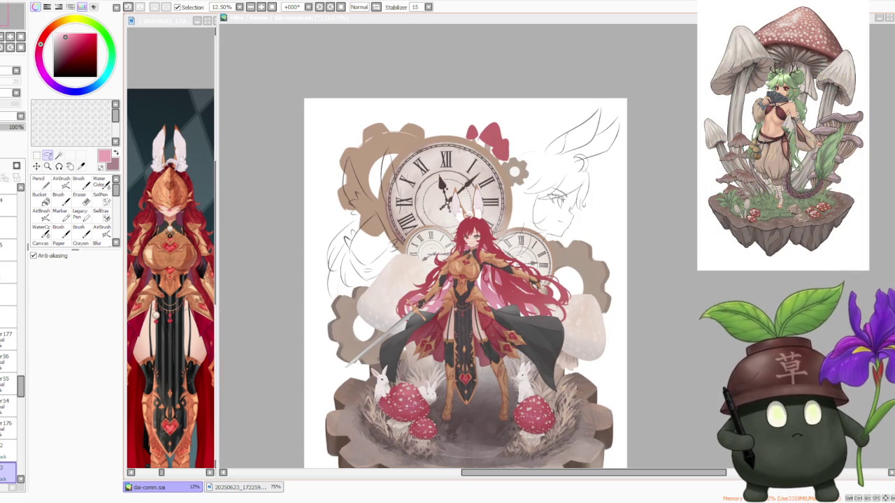
{"action": "scroll", "coordinate": [466, 279], "scroll_direction": "down", "scroll_amount": 1}
{"action": "scroll", "coordinate": [465, 280], "scroll_direction": "up", "scroll_amount": 1}
{"action": "scroll", "coordinate": [466, 280], "scroll_direction": "up", "scroll_amount": 1}
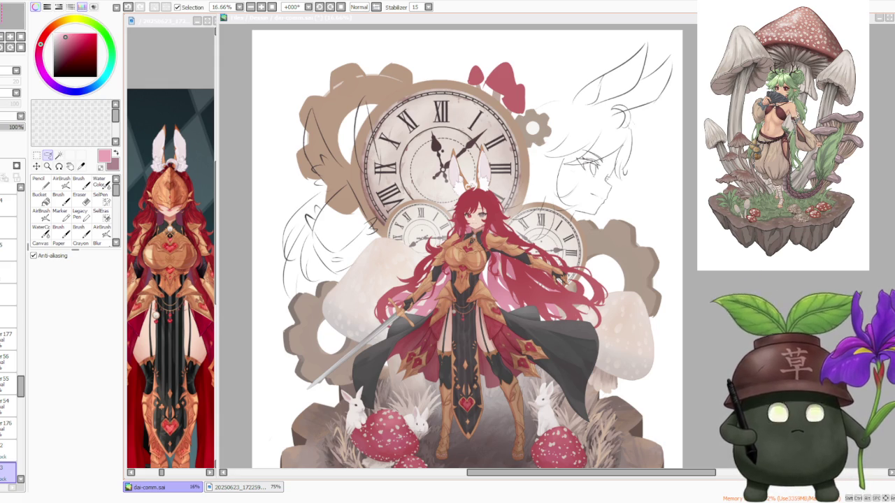
{"action": "key", "text": "minus"}
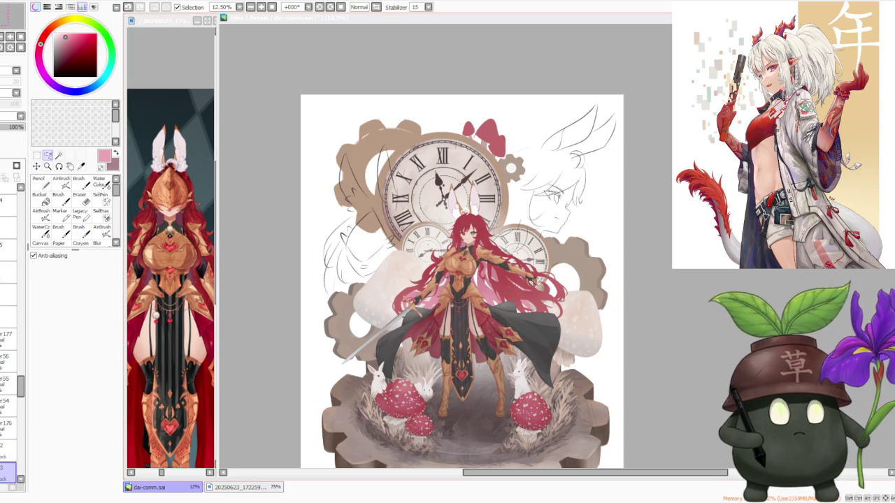
{"action": "scroll", "coordinate": [635, 222], "scroll_direction": "down", "scroll_amount": 1}
{"action": "scroll", "coordinate": [593, 265], "scroll_direction": "up", "scroll_amount": 1}
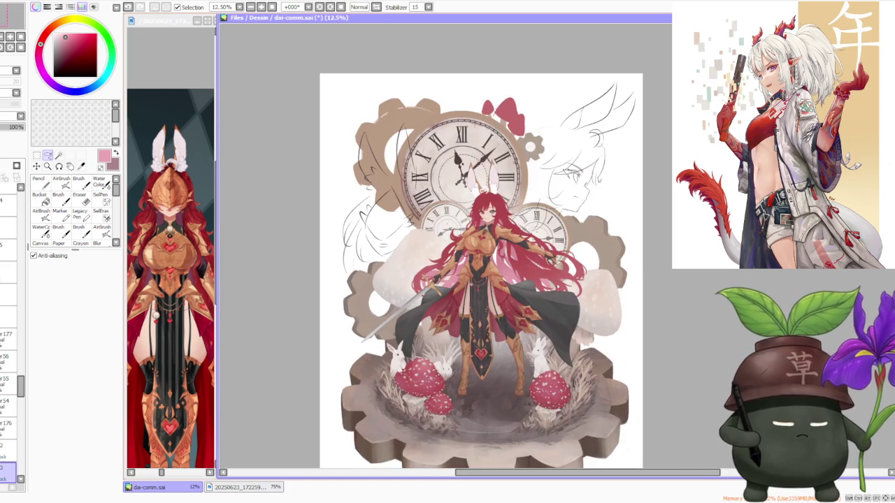
{"action": "scroll", "coordinate": [524, 308], "scroll_direction": "up", "scroll_amount": 1}
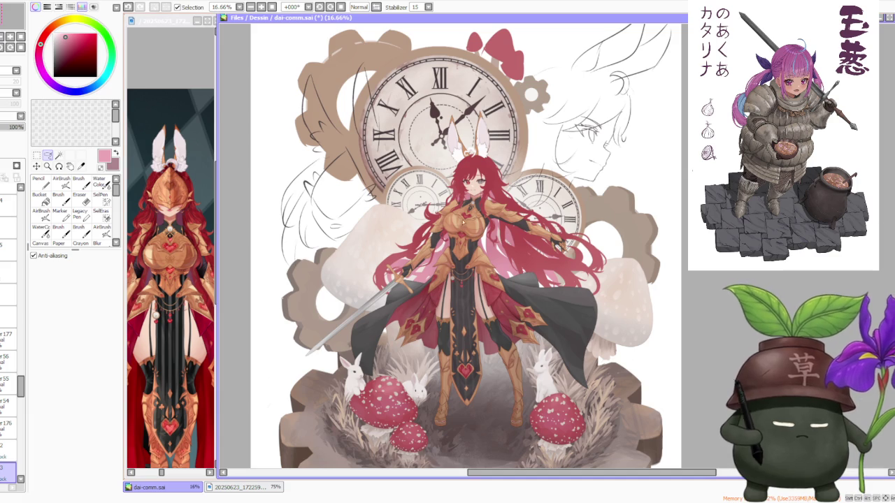
{"action": "scroll", "coordinate": [686, 304], "scroll_direction": "down", "scroll_amount": 1}
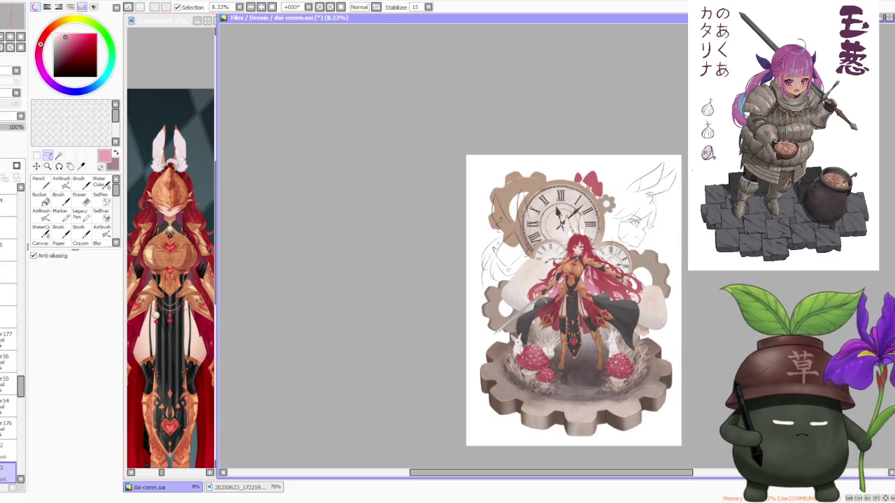
{"action": "scroll", "coordinate": [597, 284], "scroll_direction": "up", "scroll_amount": 1}
{"action": "scroll", "coordinate": [597, 283], "scroll_direction": "up", "scroll_amount": 1}
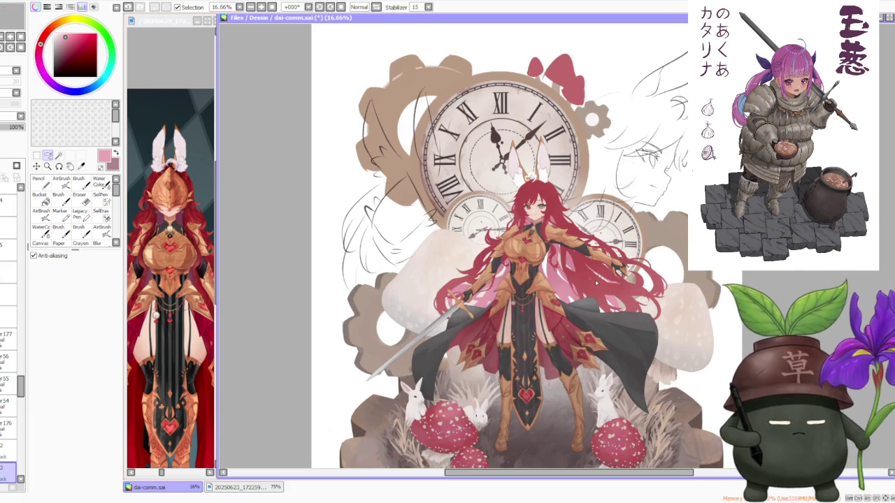
{"action": "scroll", "coordinate": [596, 283], "scroll_direction": "down", "scroll_amount": 1}
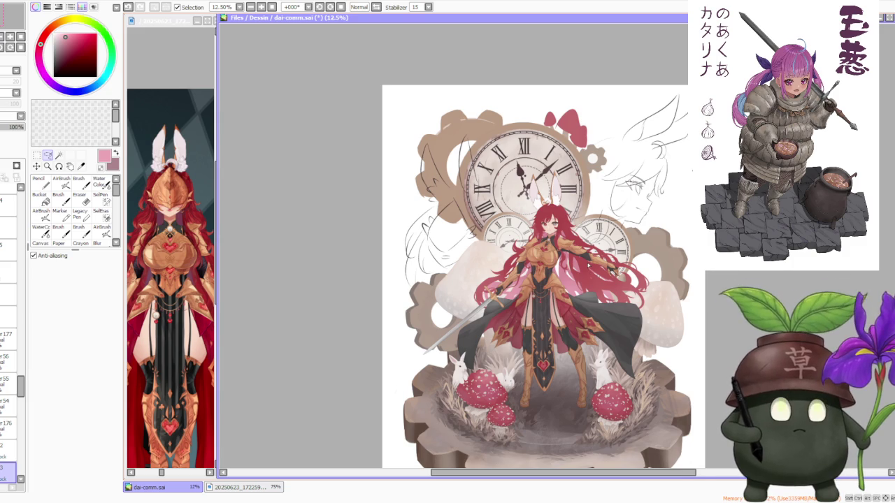
{"action": "scroll", "coordinate": [596, 231], "scroll_direction": "up", "scroll_amount": 1}
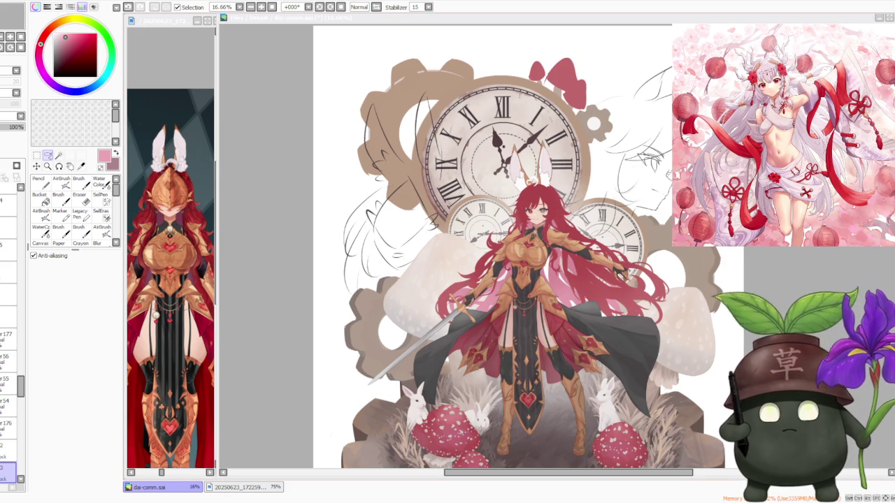
{"action": "key", "text": "alt+Tab"}
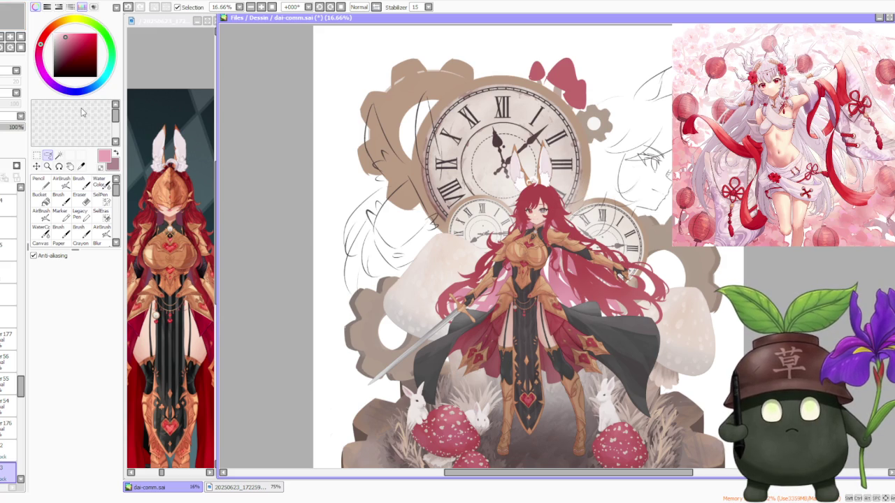
{"action": "key", "text": "alt+Tab"}
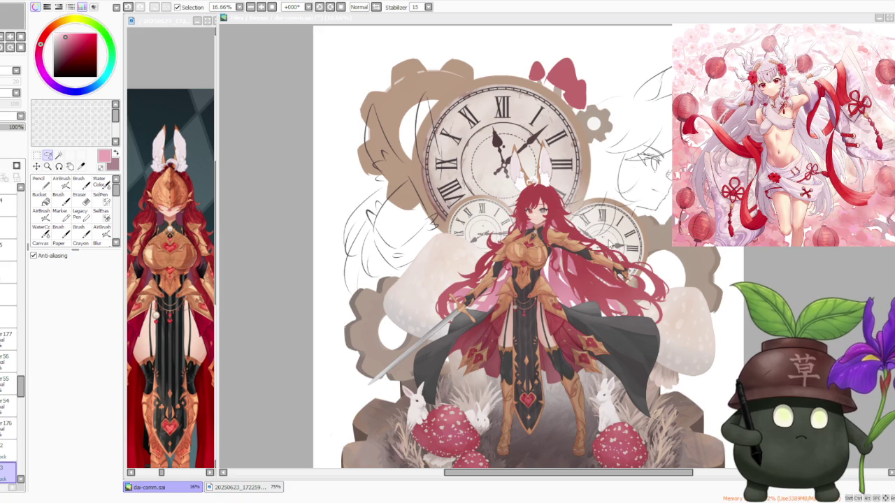
{"action": "key", "text": "alt+Tab"}
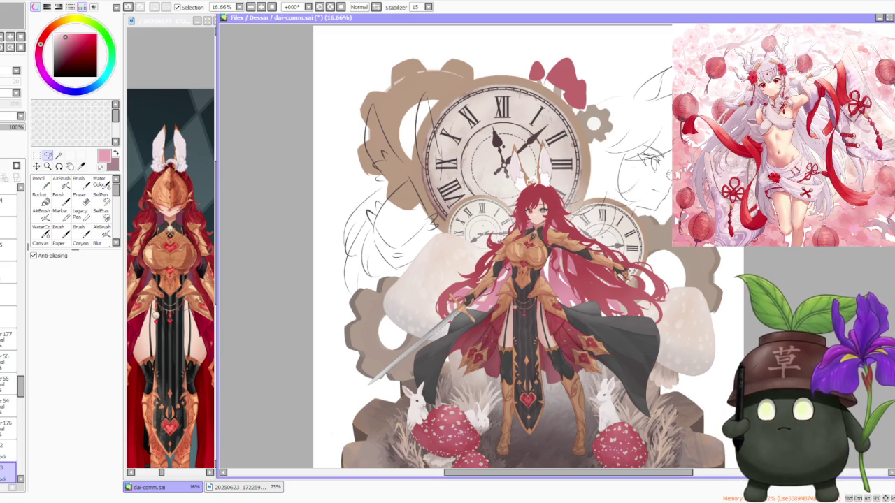
{"action": "key", "text": "alt+Tab"}
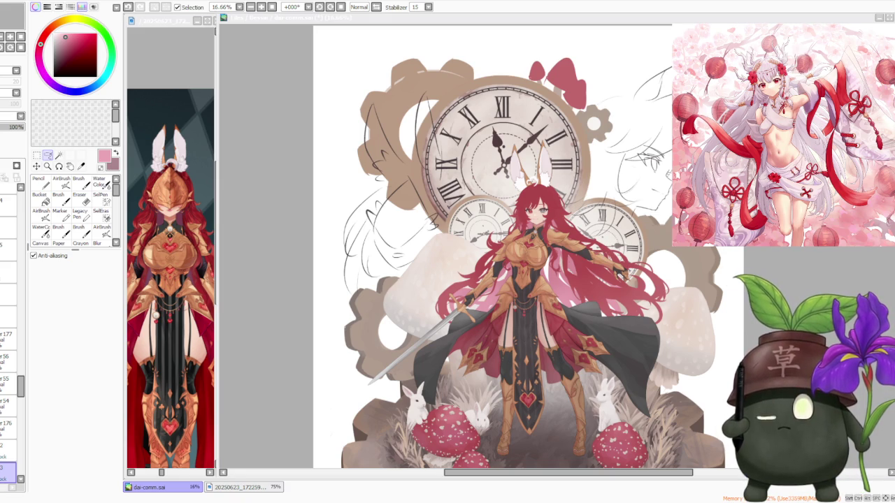